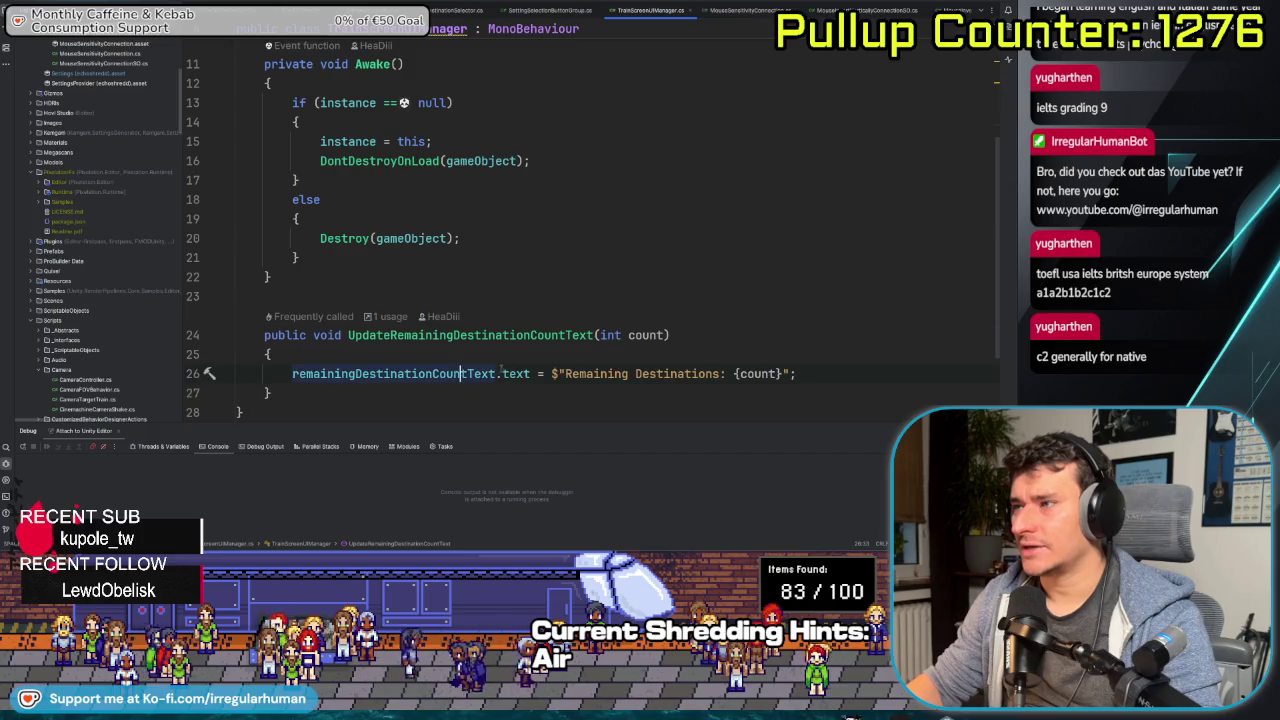
# - In Rider, add and remove a '?' on line 26, leaving it unchanged, then return to Unity
pyautogui.hotkey('alt', 'Right')
pyautogui.write('?')
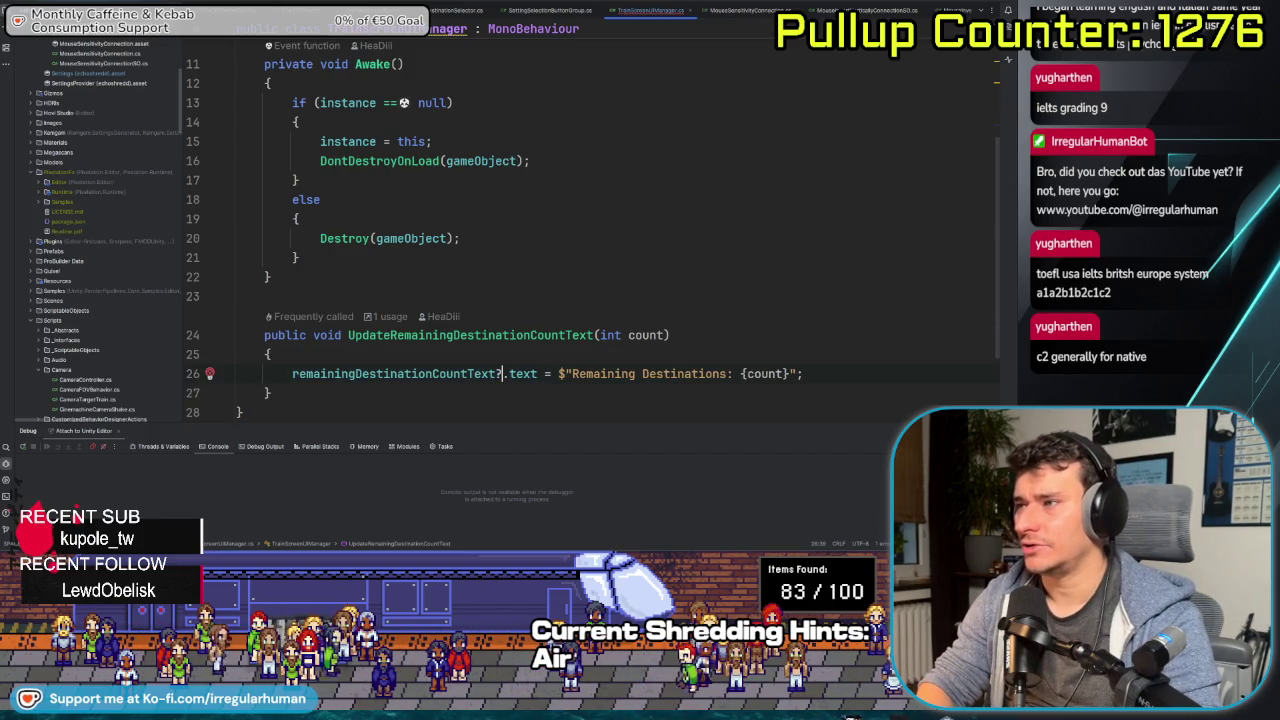
pyautogui.press('BackSpace')
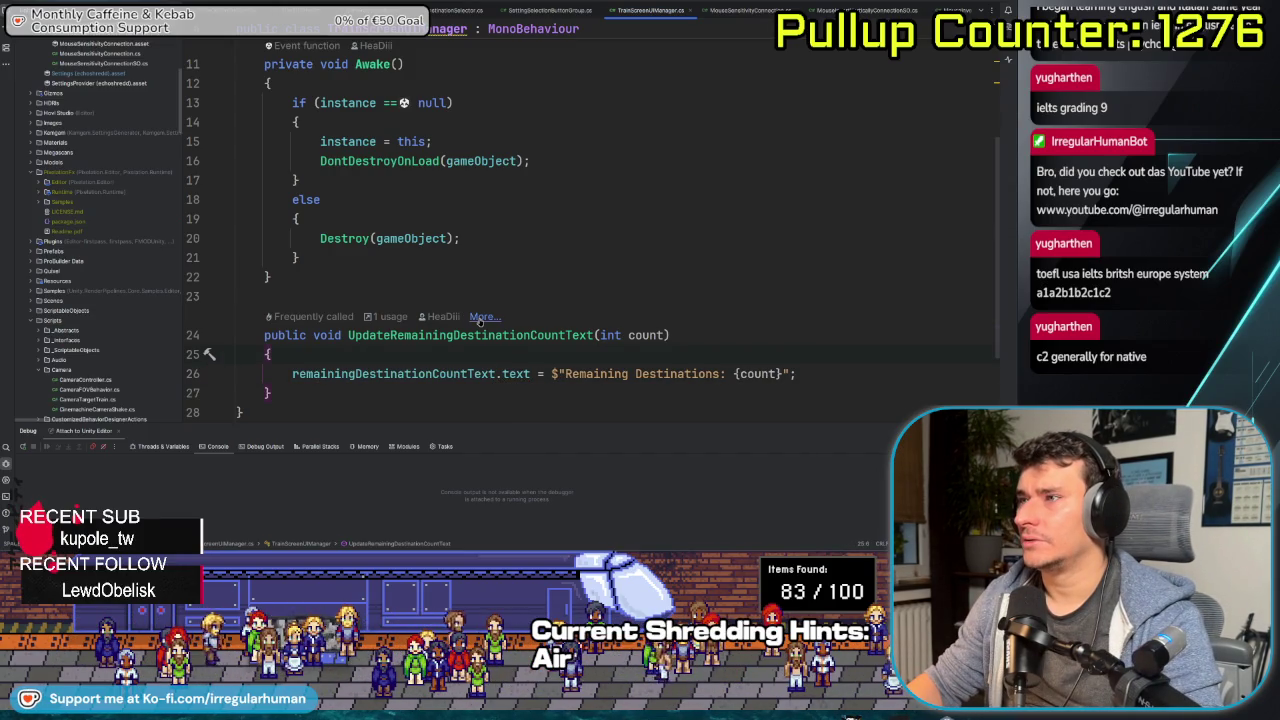
pyautogui.hotkey('alt', 'Tab')
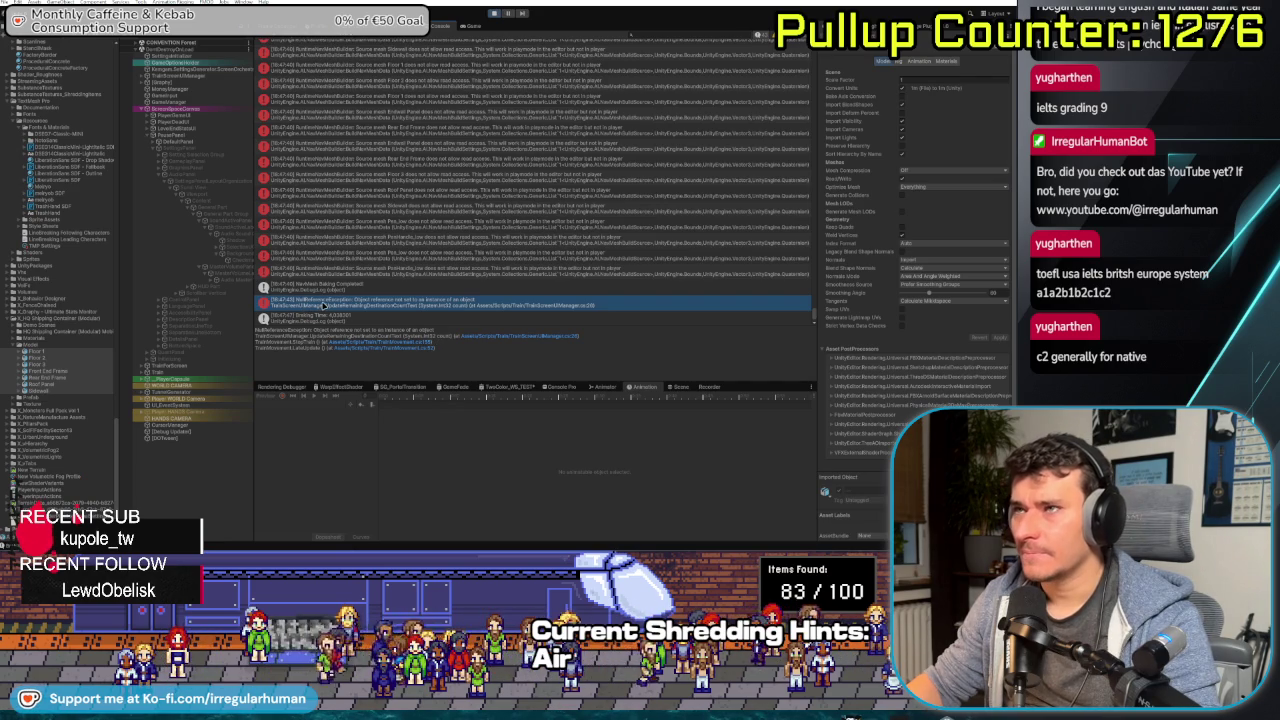
# - Expand TrainForScreen in the Hierarchy, then select Train to show its Train Dispatcher and Barricade Handler scripts
pyautogui.click(155, 372)
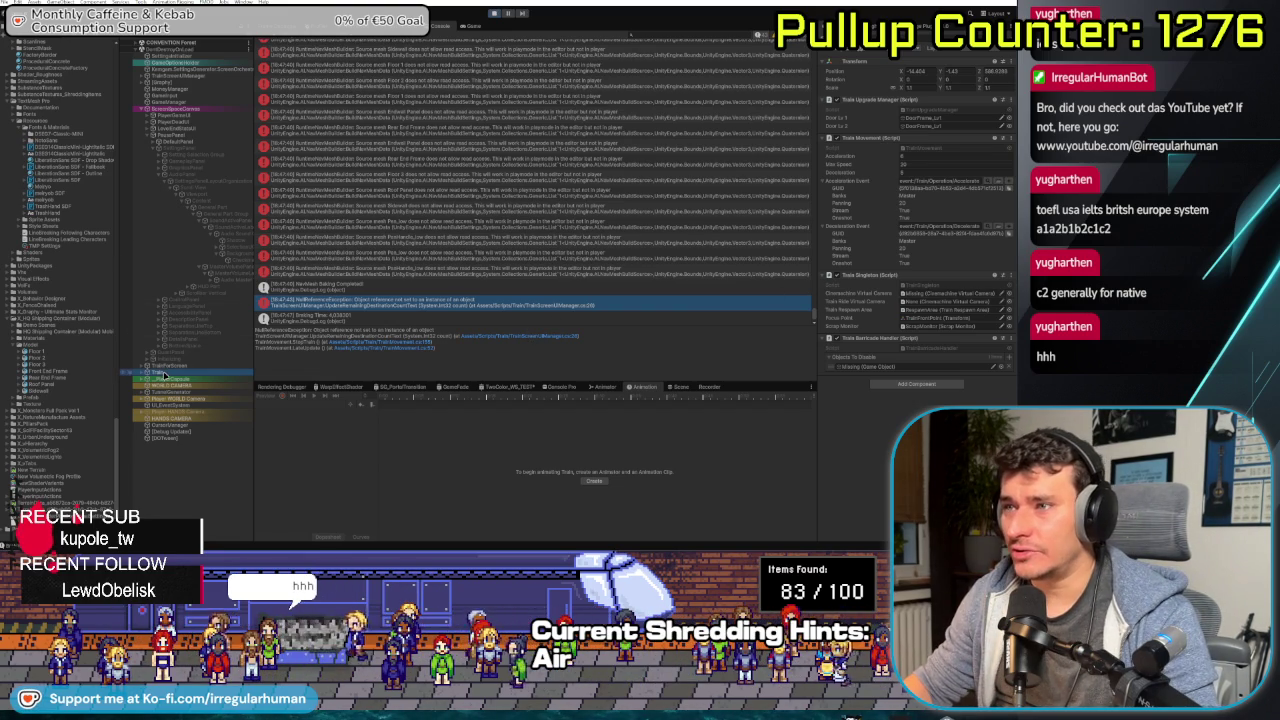
pyautogui.click(164, 372)
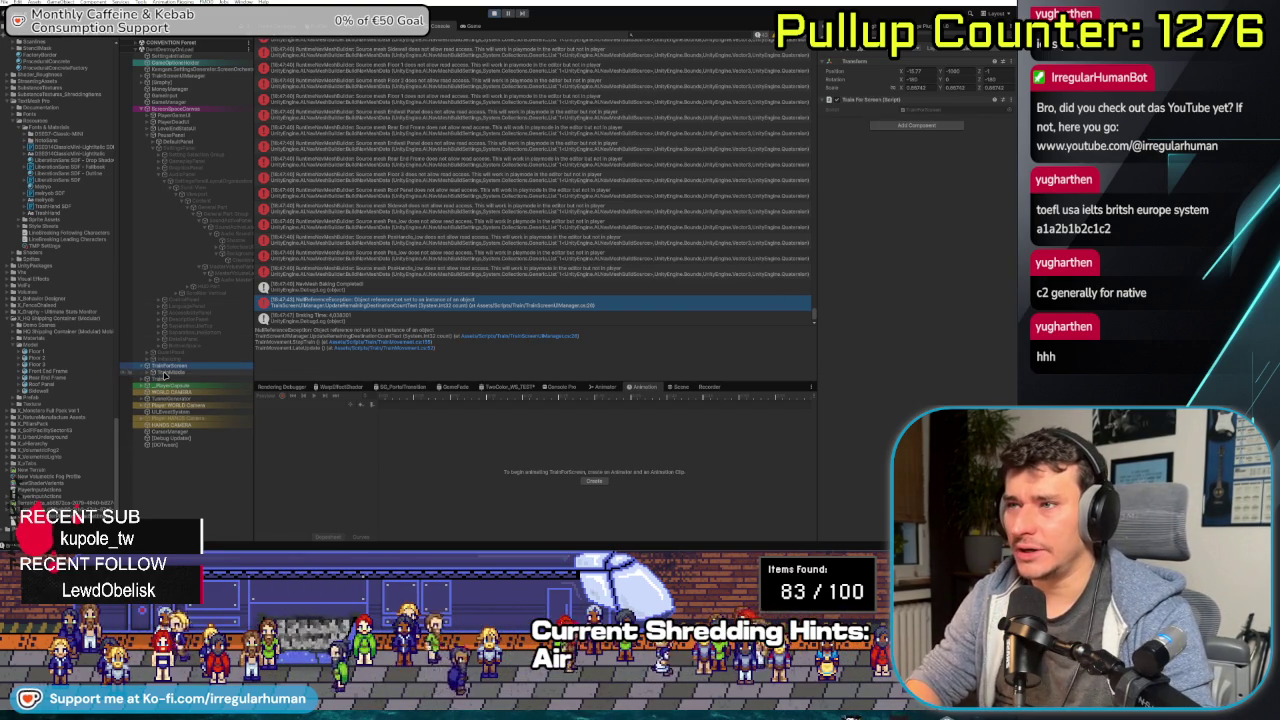
pyautogui.click(163, 374)
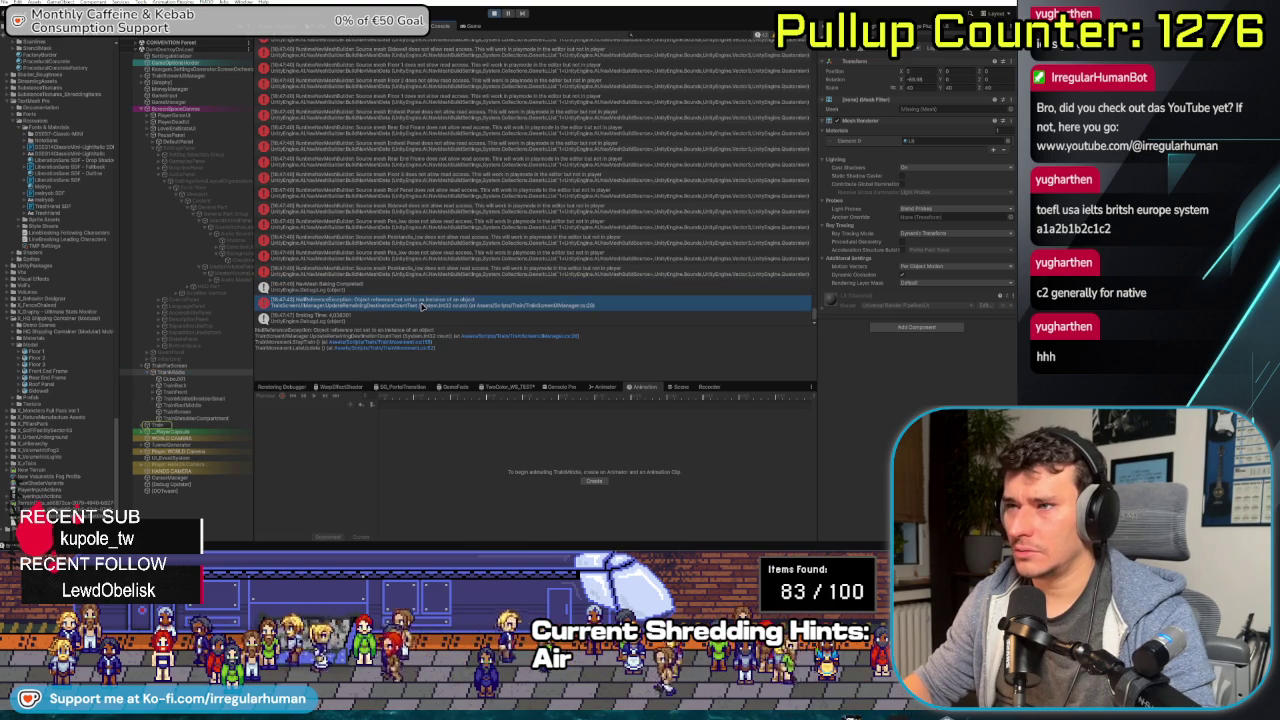
pyautogui.click(154, 427)
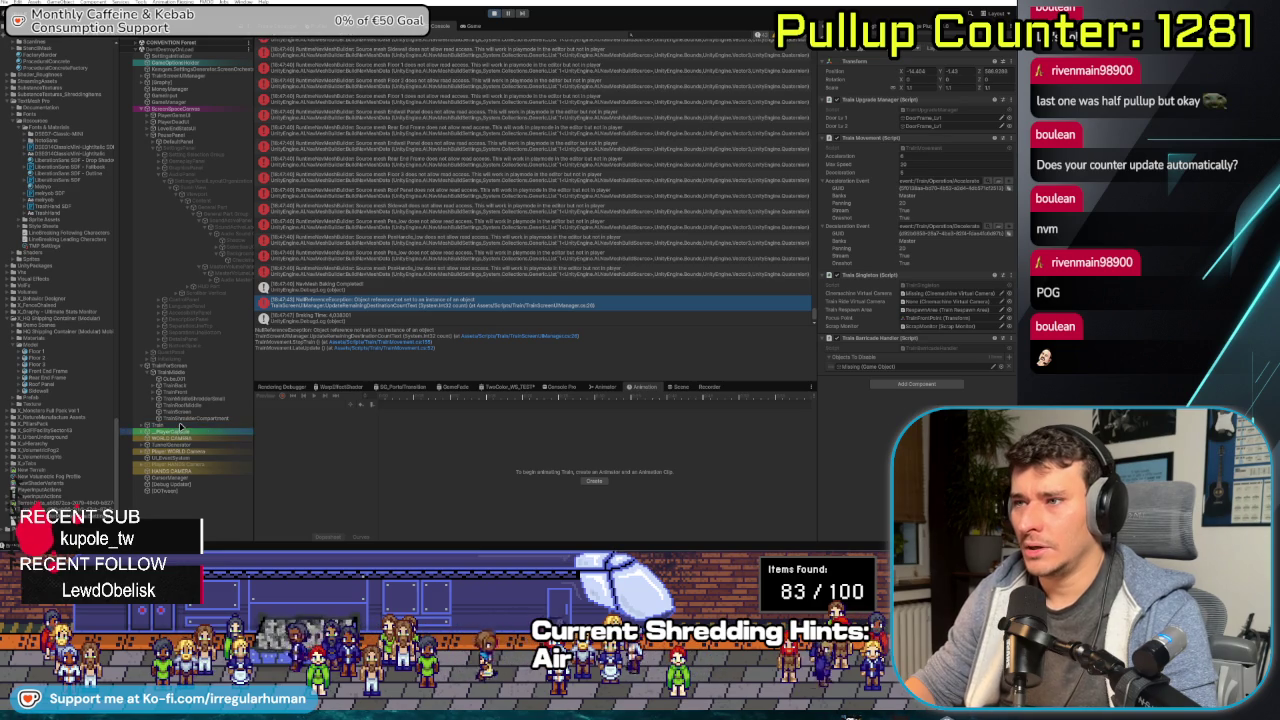
# - Expand Train and select its RespawnArea child to view the four respawn points
pyautogui.click(180, 426)
pyautogui.press('Right')
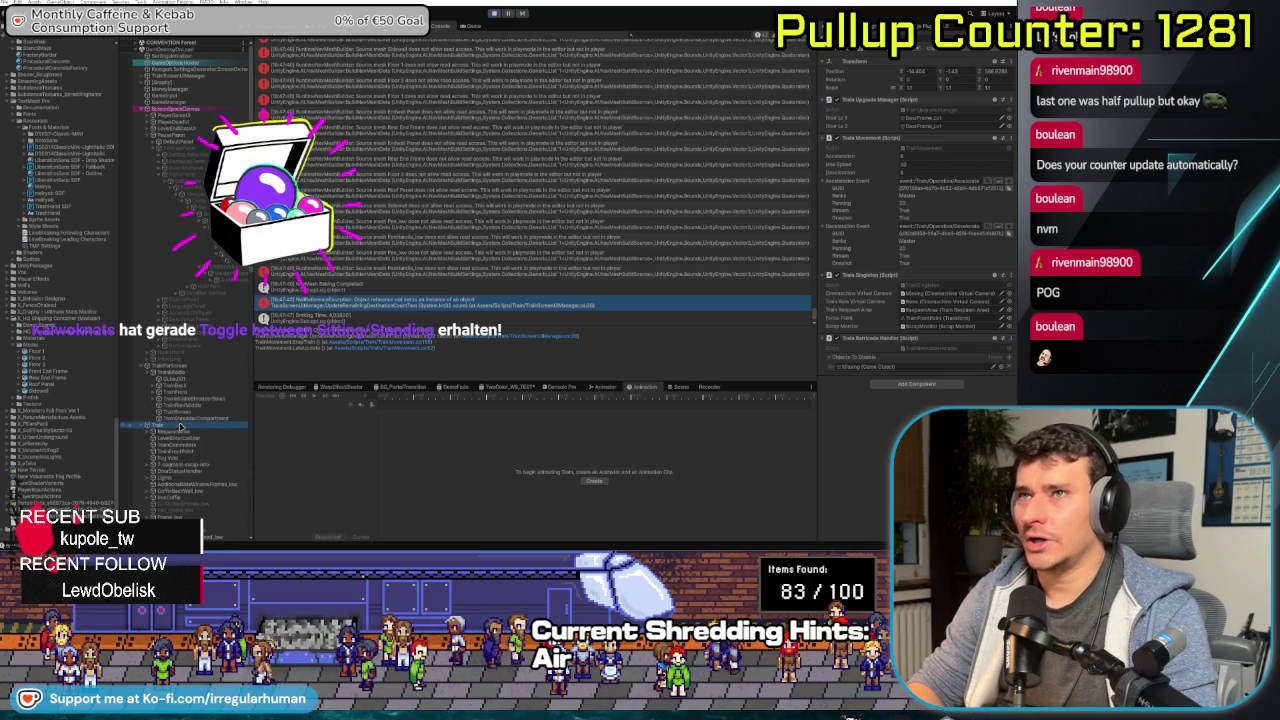
pyautogui.press('Down')
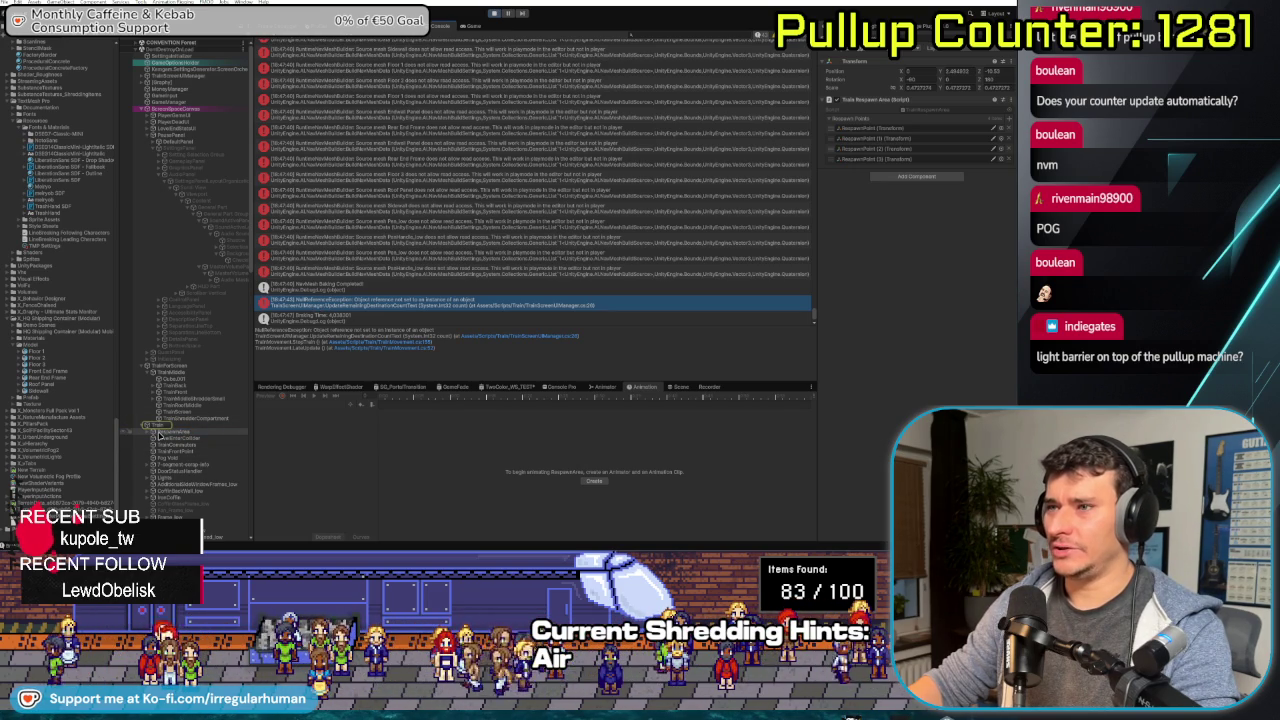
# - Reselect Train, dismiss the Inspector tab's options menu, and view RespawnArea's respawn points
pyautogui.click(165, 425)
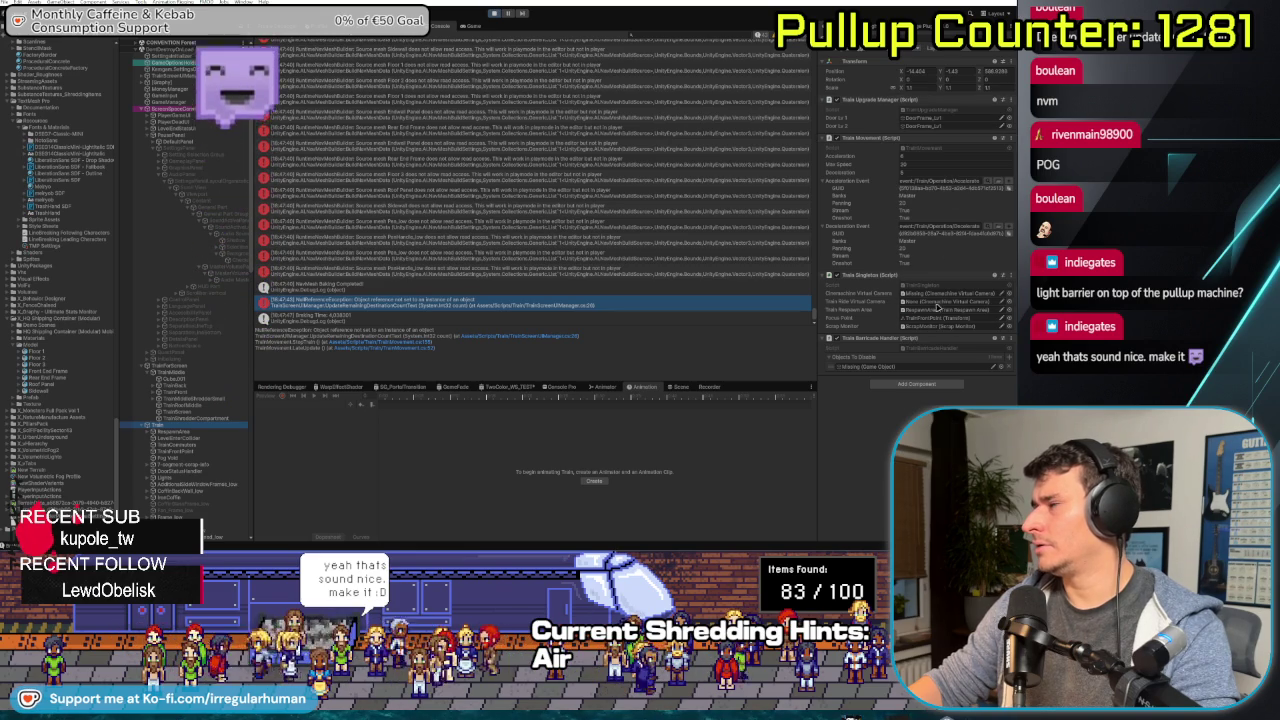
pyautogui.rightClick(903, 30)
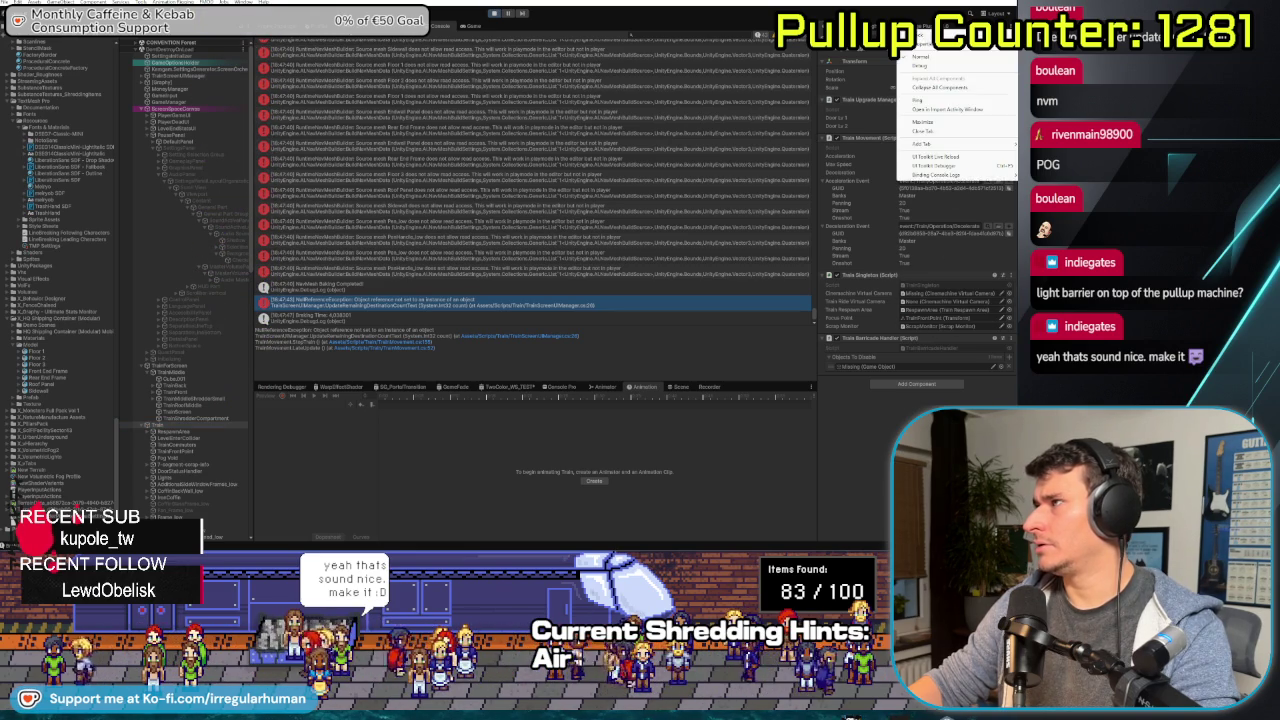
pyautogui.press('Escape')
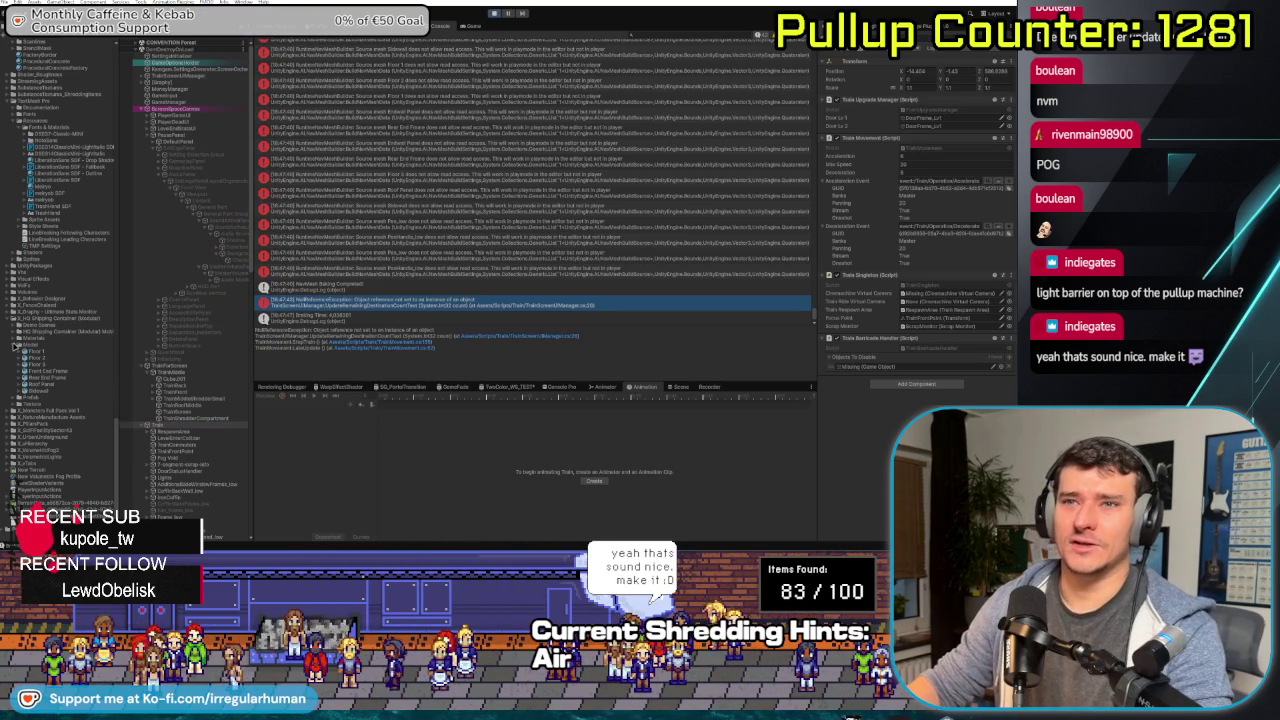
pyautogui.click(196, 433)
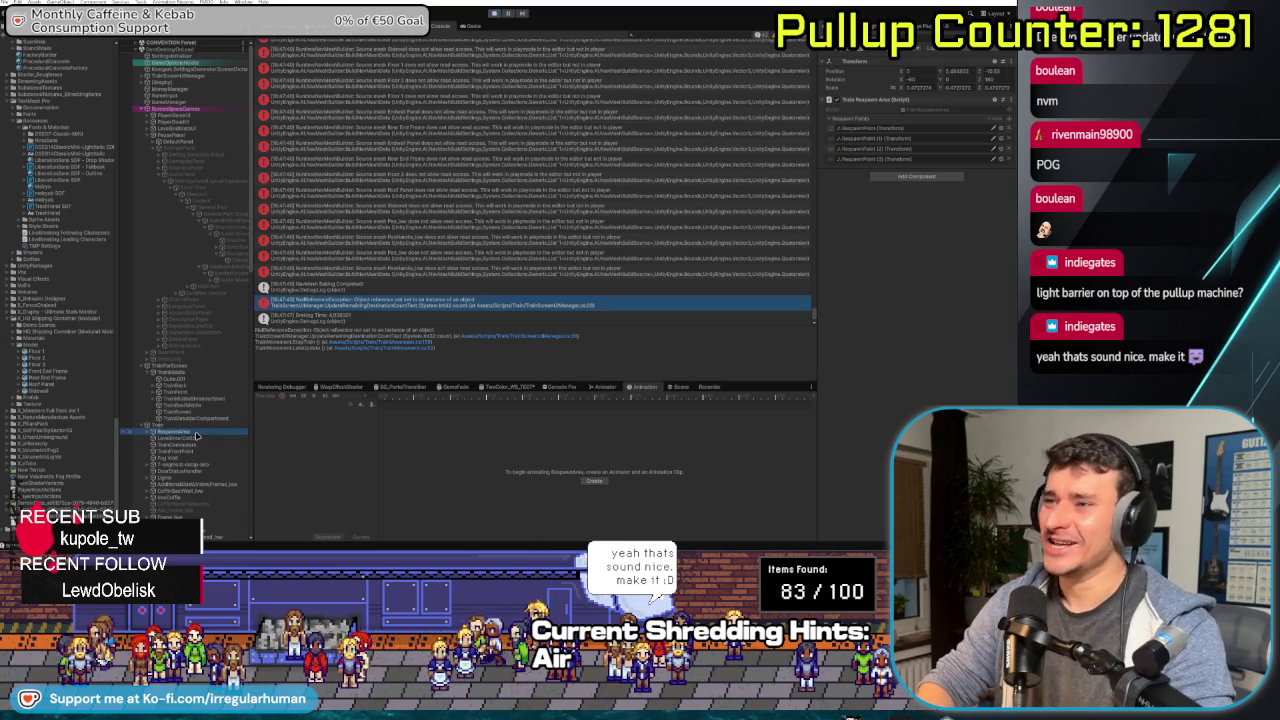
# - Inspect the commuter checker and DoorFrame_Lvl1, then expand TrainHull and collapse its Outside group
pyautogui.press('Down')
pyautogui.press('Down')
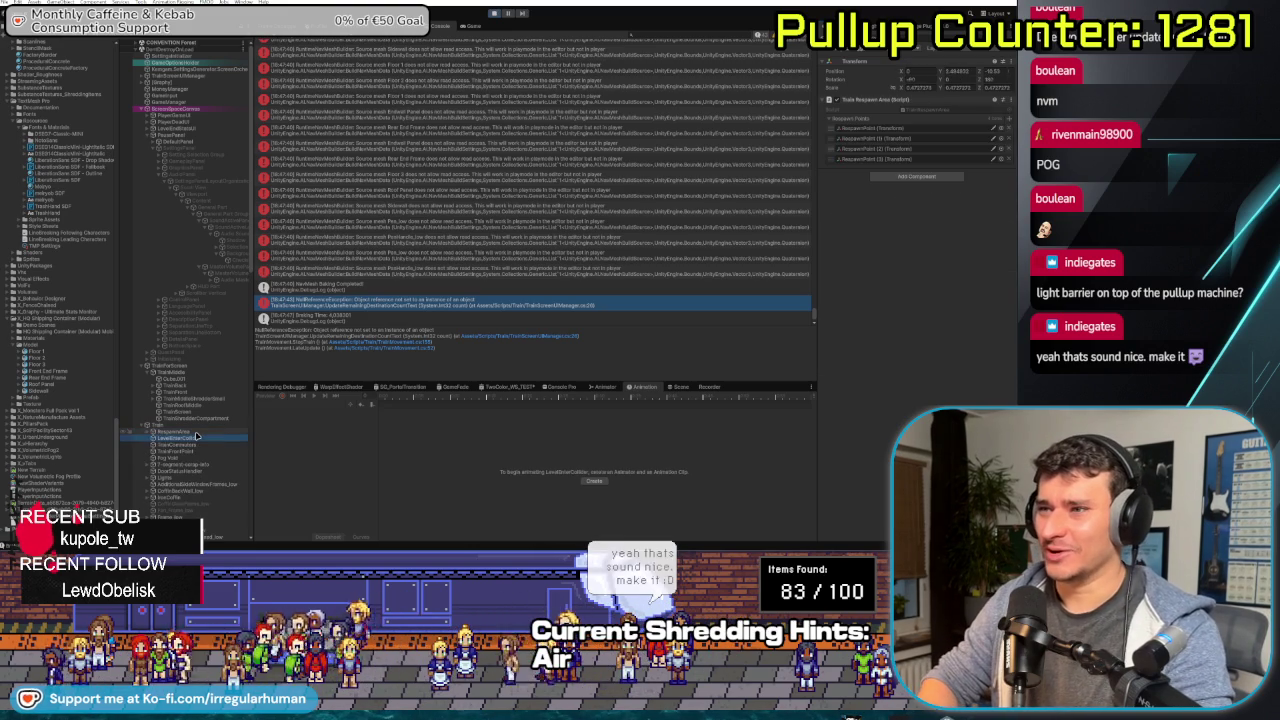
pyautogui.scroll(-3, 196, 433)
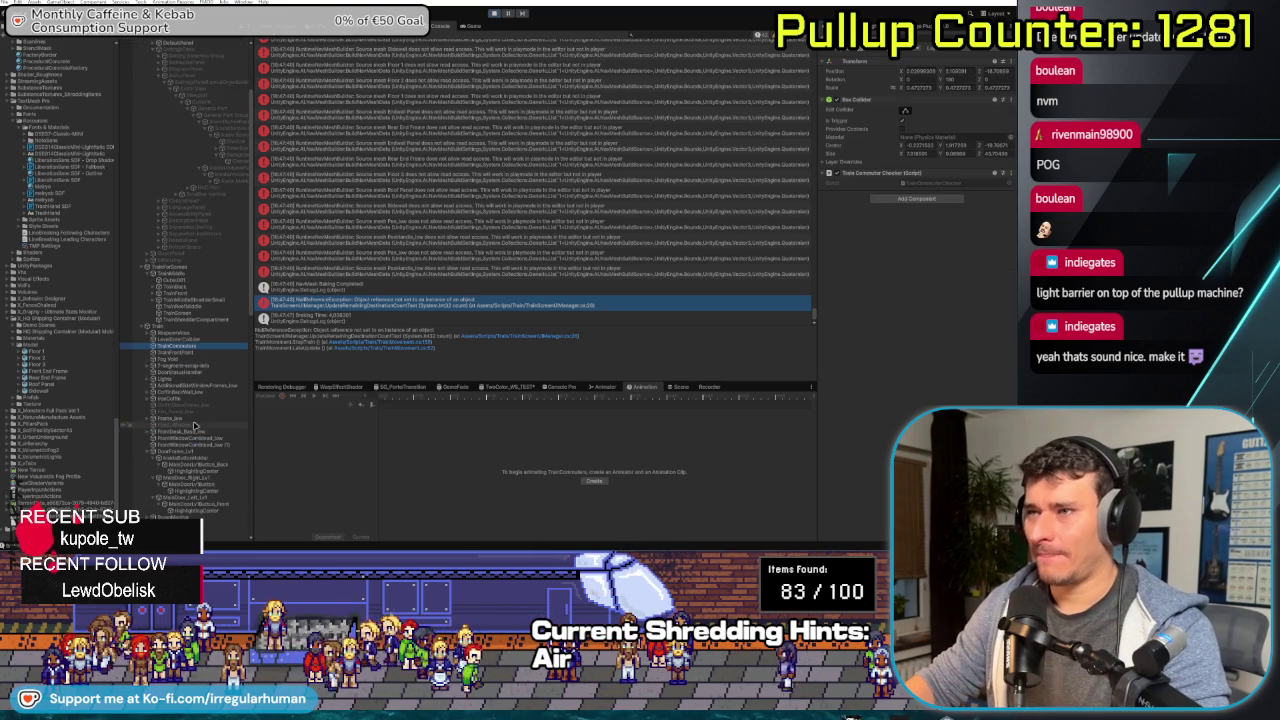
pyautogui.scroll(-3, 207, 343)
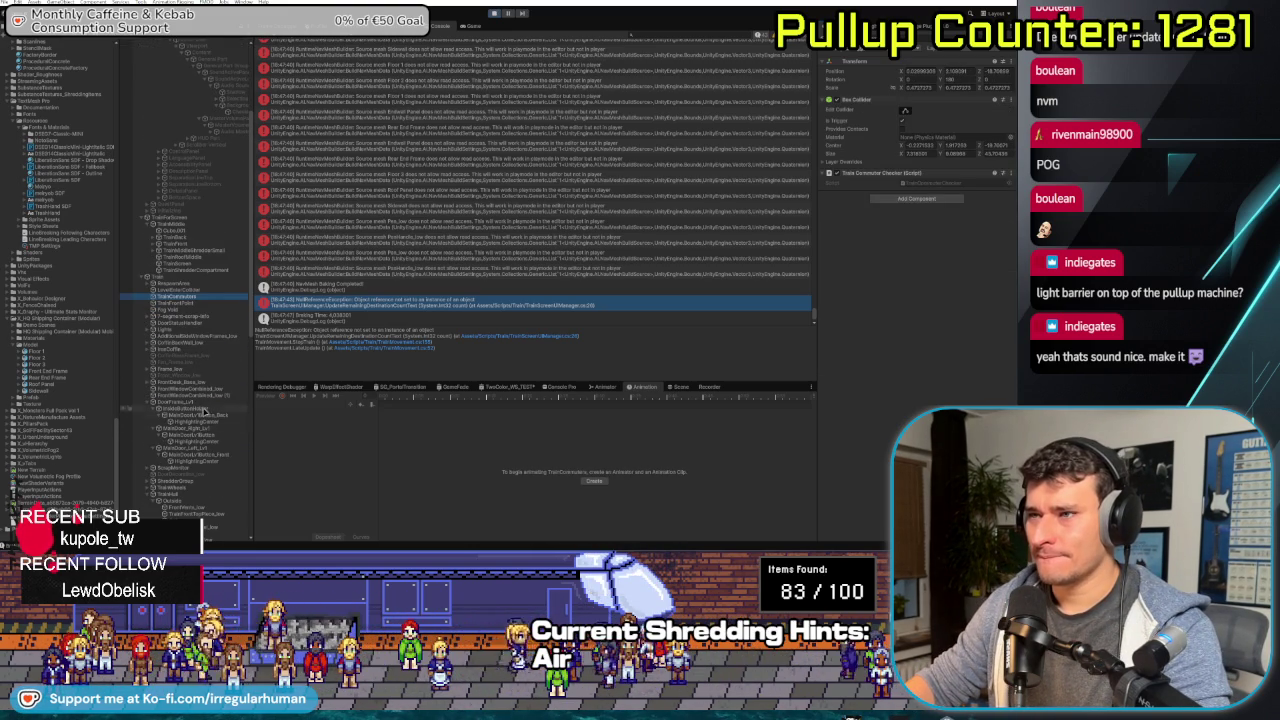
pyautogui.click(204, 402)
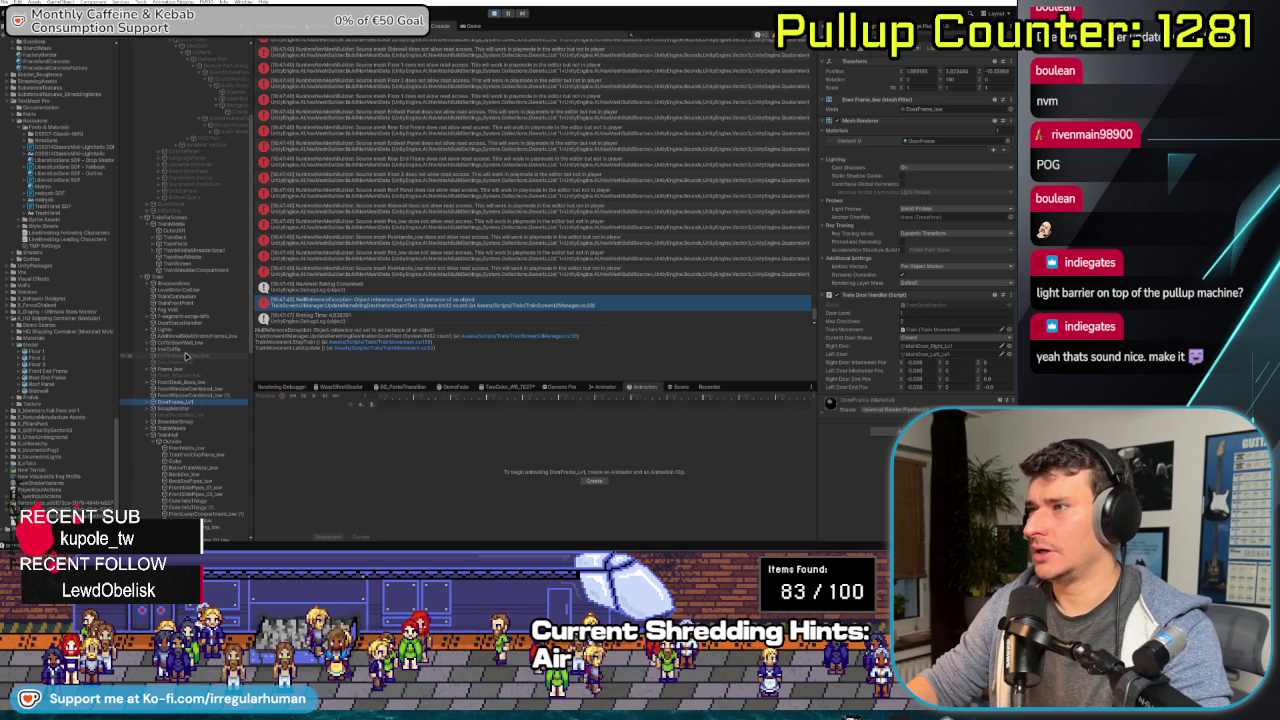
pyautogui.click(191, 436)
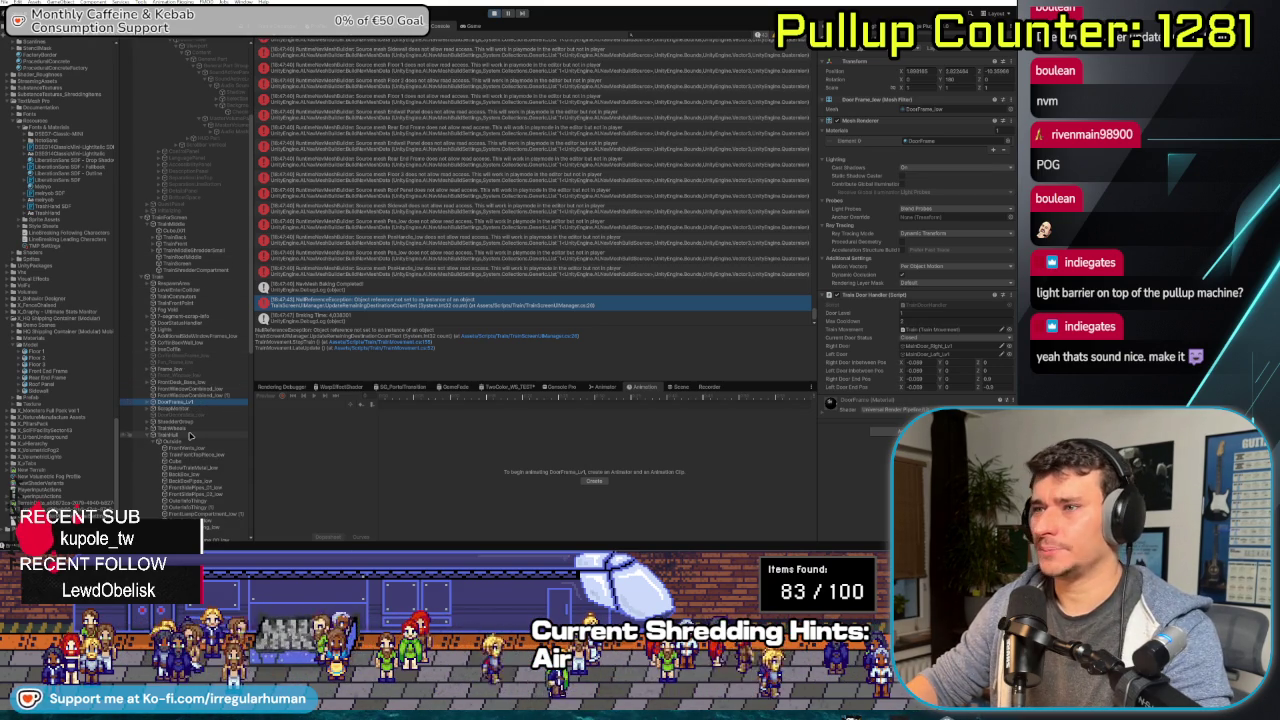
pyautogui.click(191, 436)
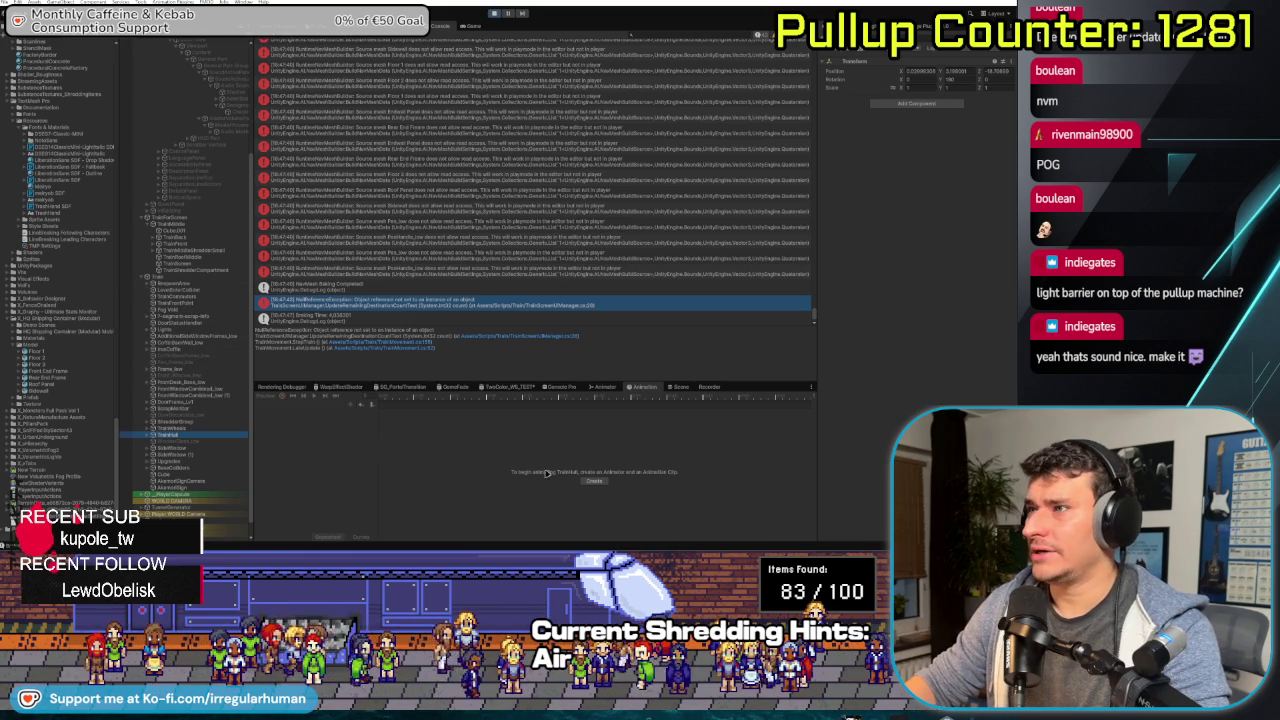
# - Switch the Scene view to 3D, frame the train, zoom into the cab and select the main terminal
pyautogui.click(681, 386)
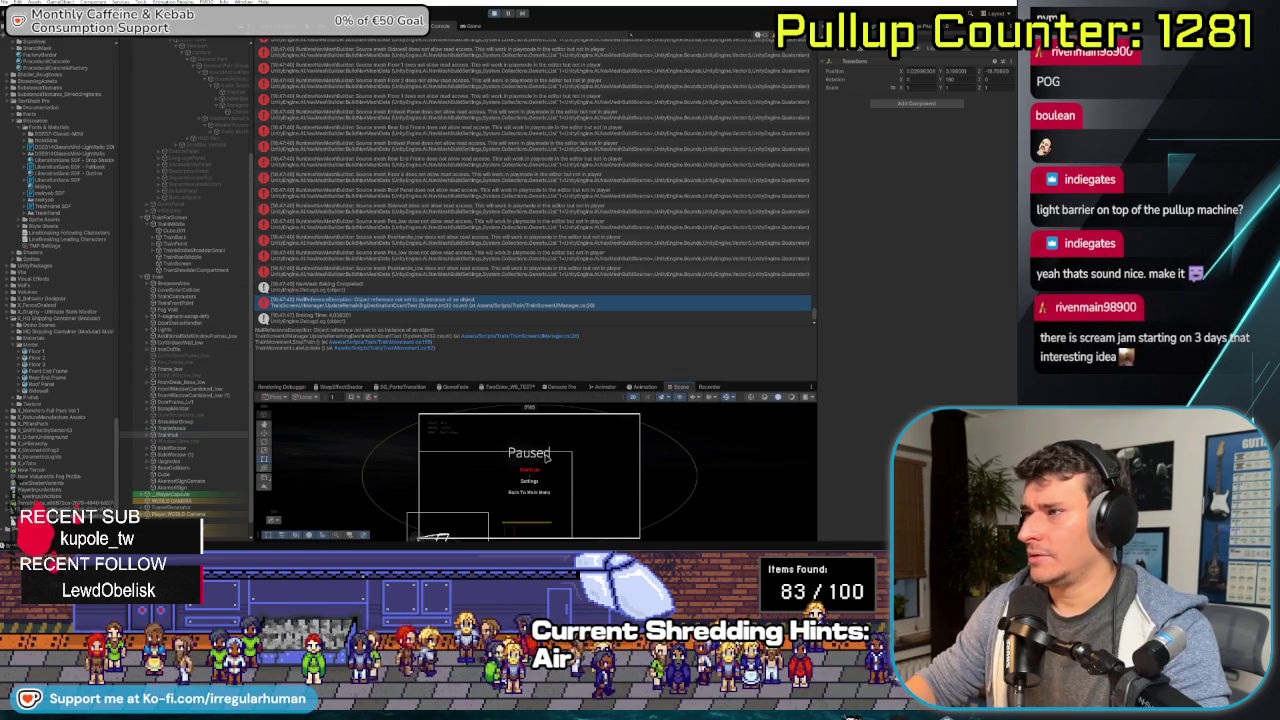
pyautogui.click(636, 398)
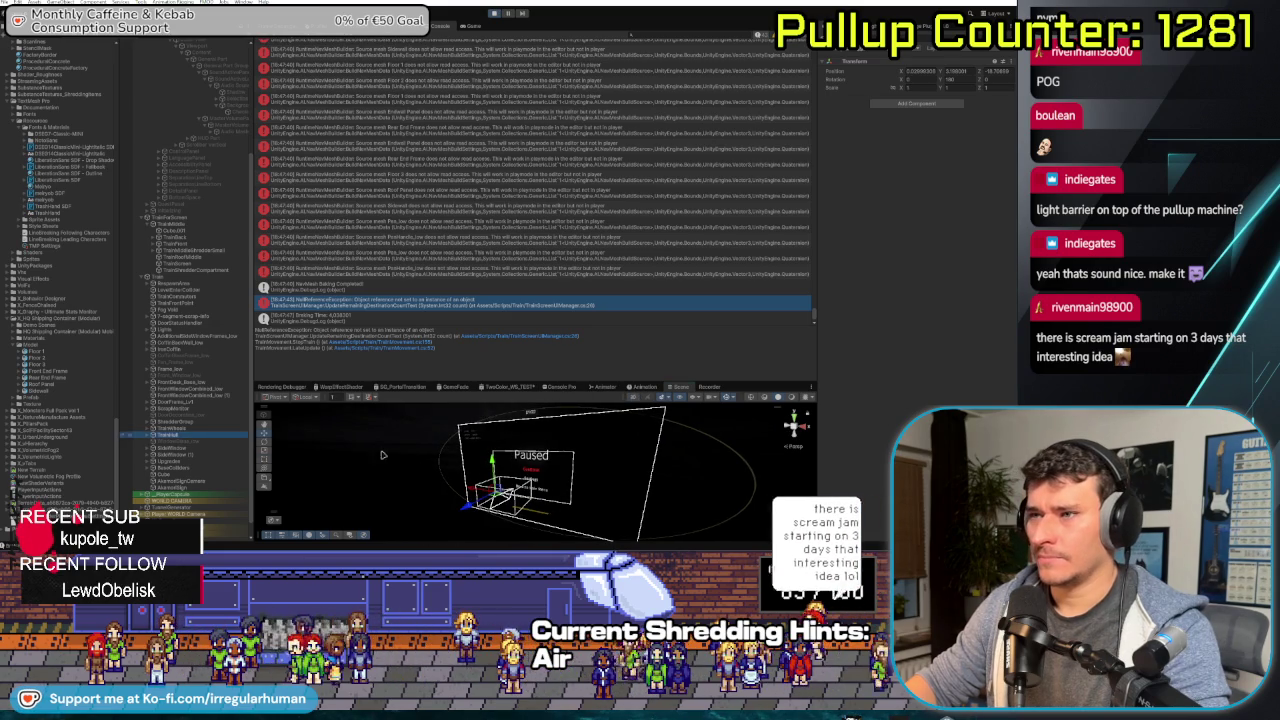
pyautogui.press('f')
pyautogui.scroll(10, 535, 470)
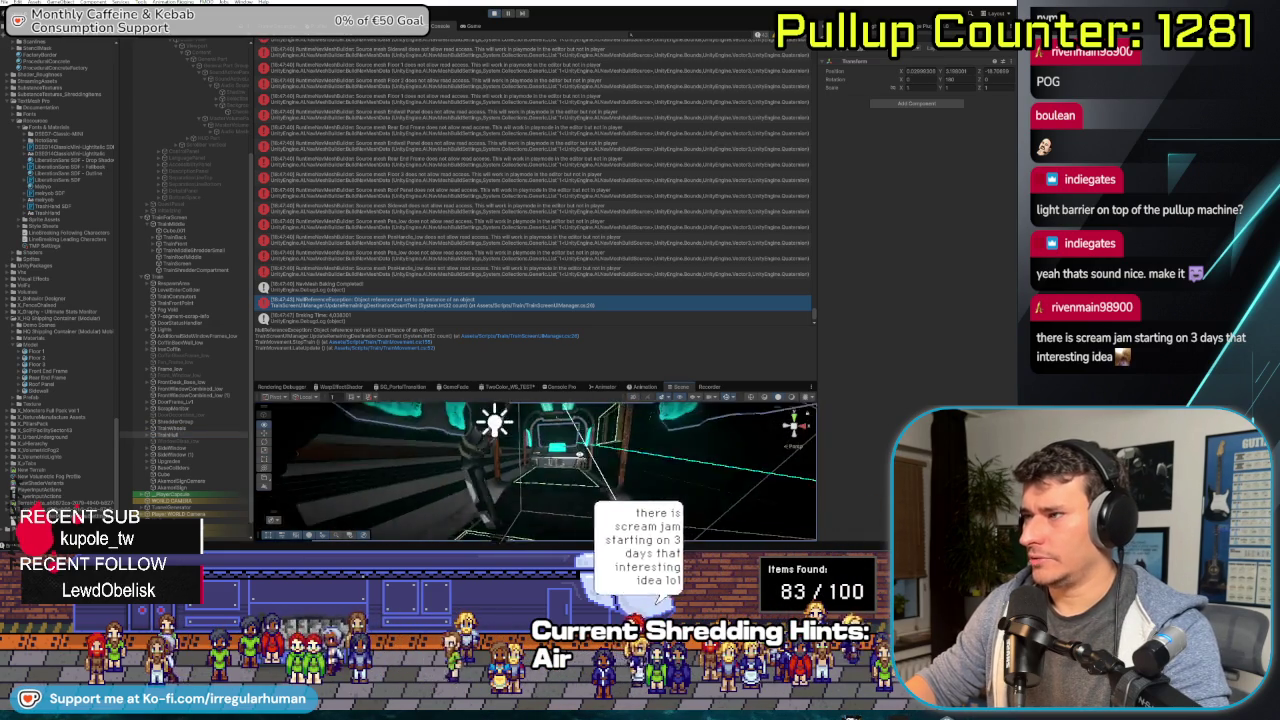
pyautogui.scroll(6, 596, 450)
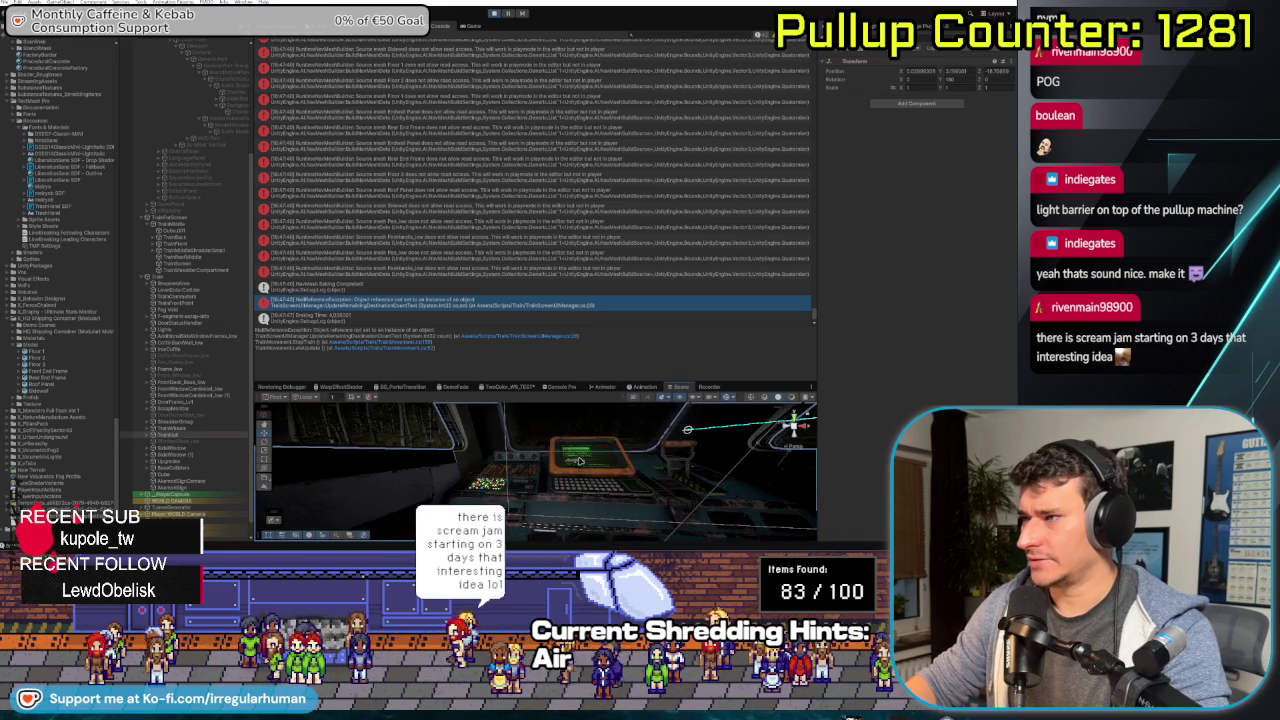
pyautogui.click(580, 462)
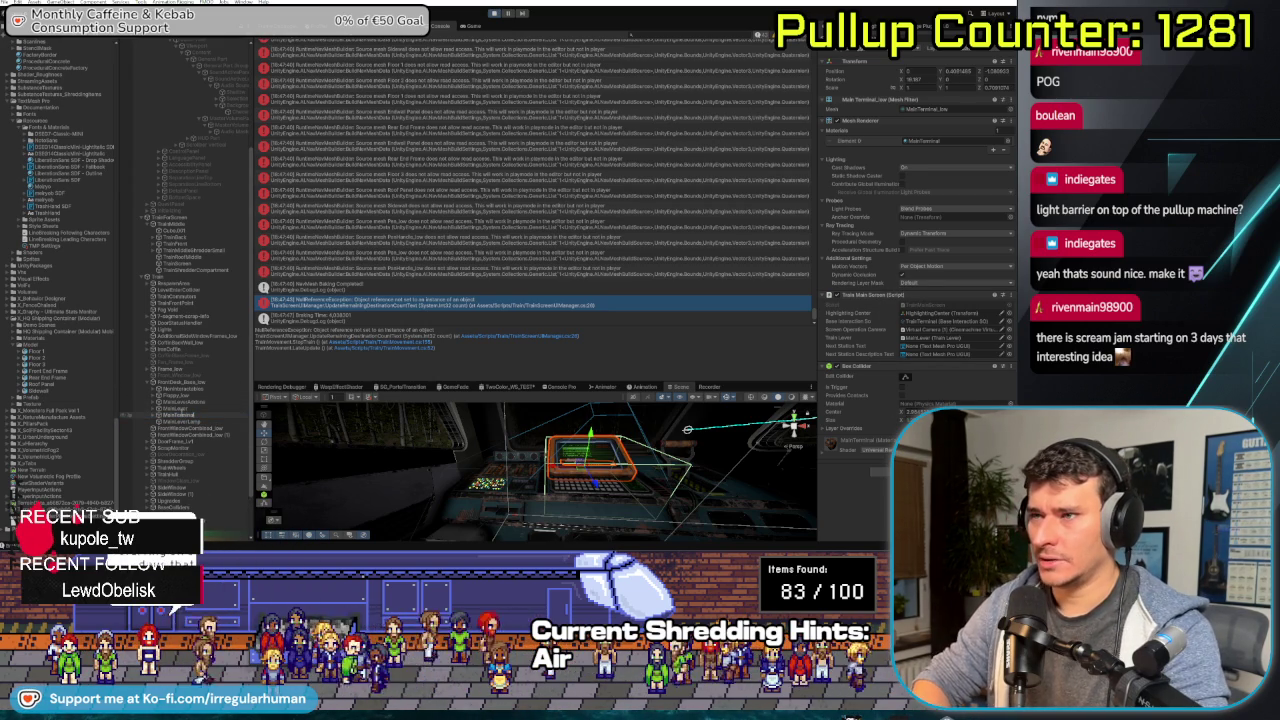
# - Expand the terminal and step through its children: Plane, HighlightingCenter, Display (1) and the virtual camera
pyautogui.press('Right')
pyautogui.press('Down')
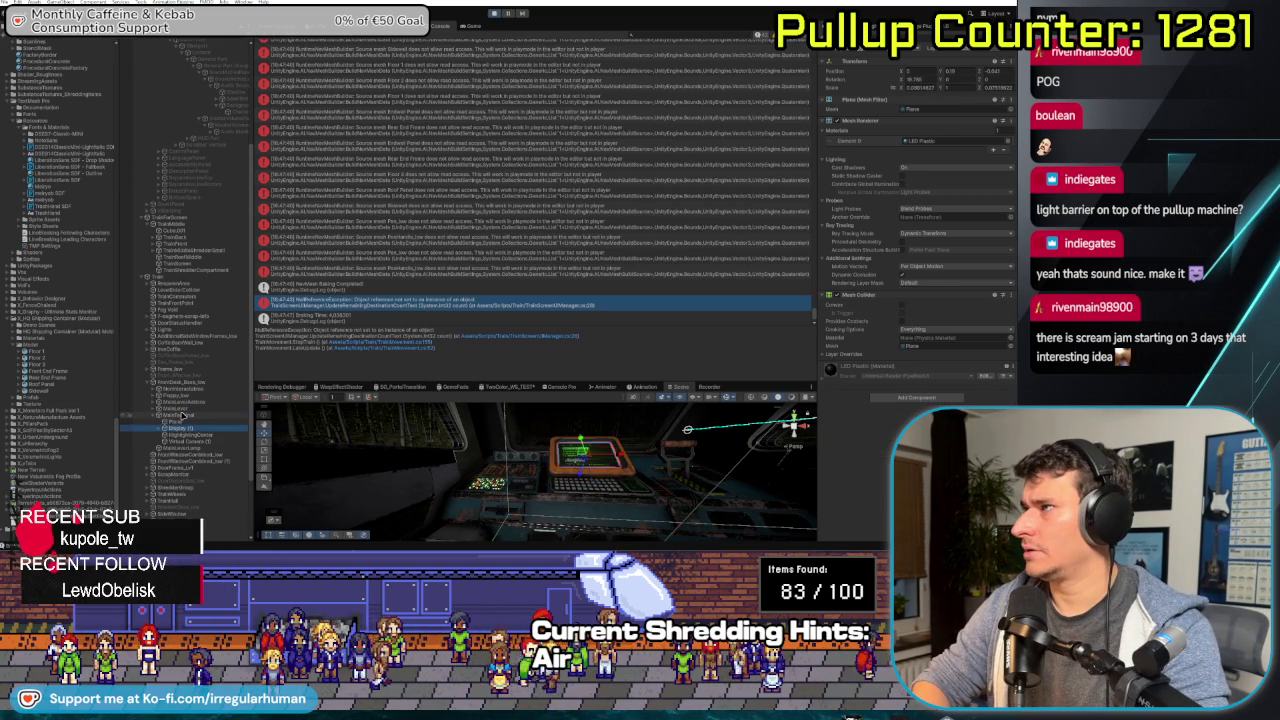
pyautogui.press('Down')
pyautogui.press('Down')
pyautogui.press('Up')
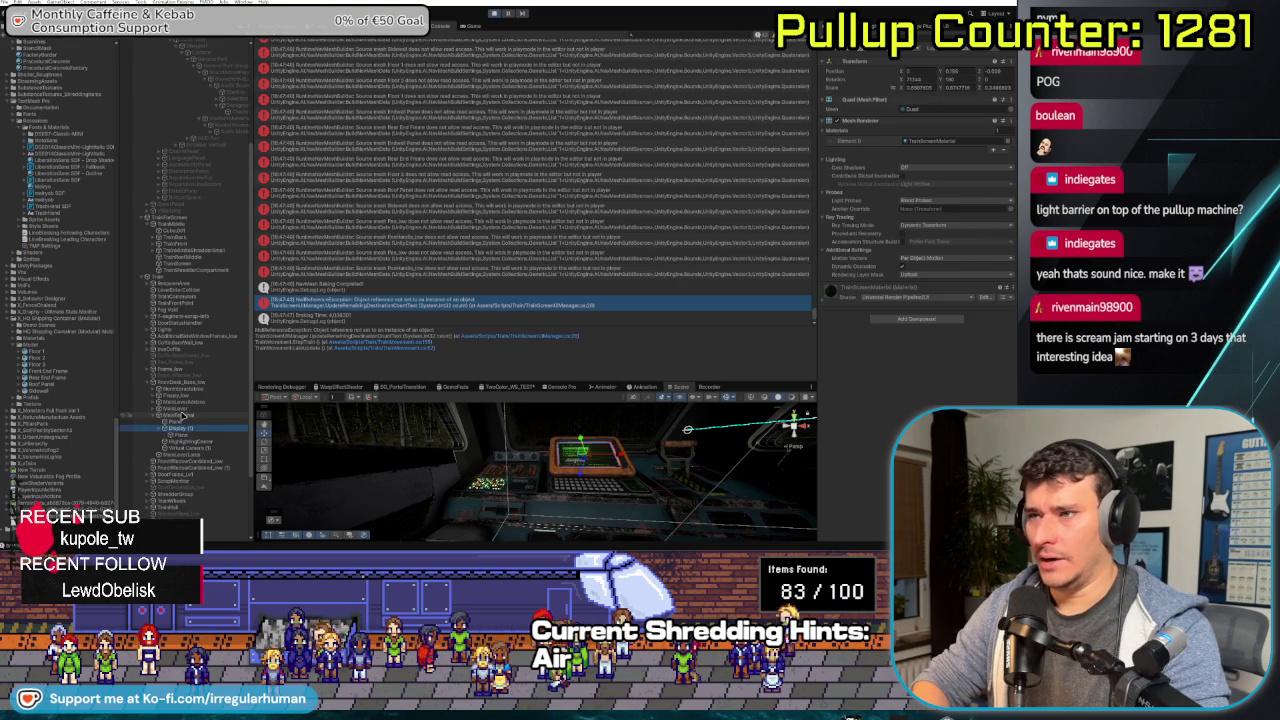
pyautogui.press('Down')
pyautogui.press('Down')
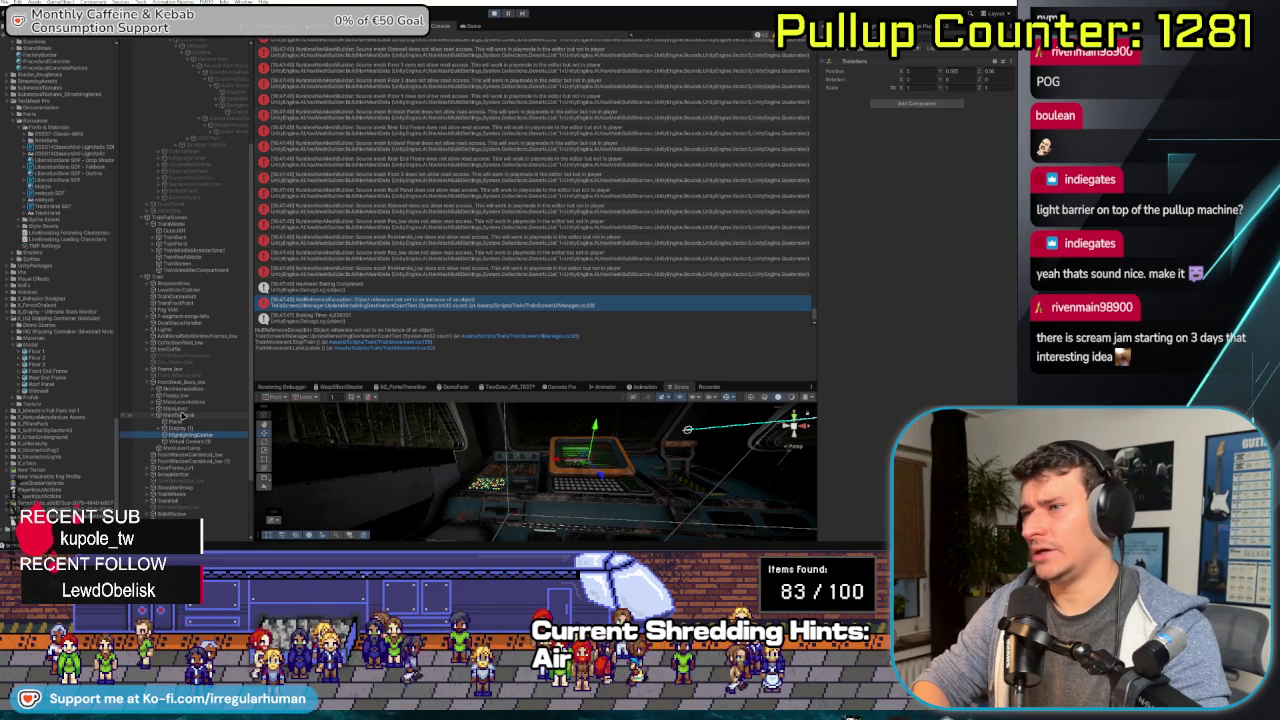
# - Reselect the terminal, then frame the Scene view on the TrainScreen camera
pyautogui.click(183, 414)
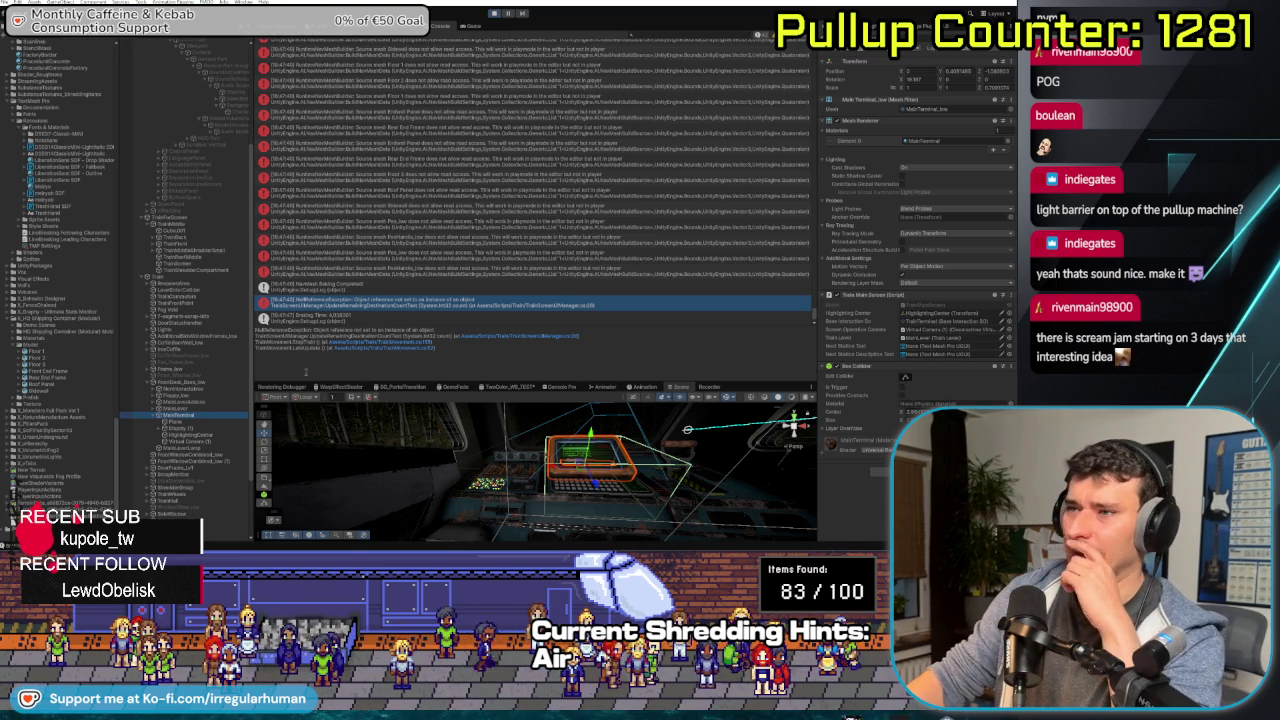
pyautogui.click(192, 401)
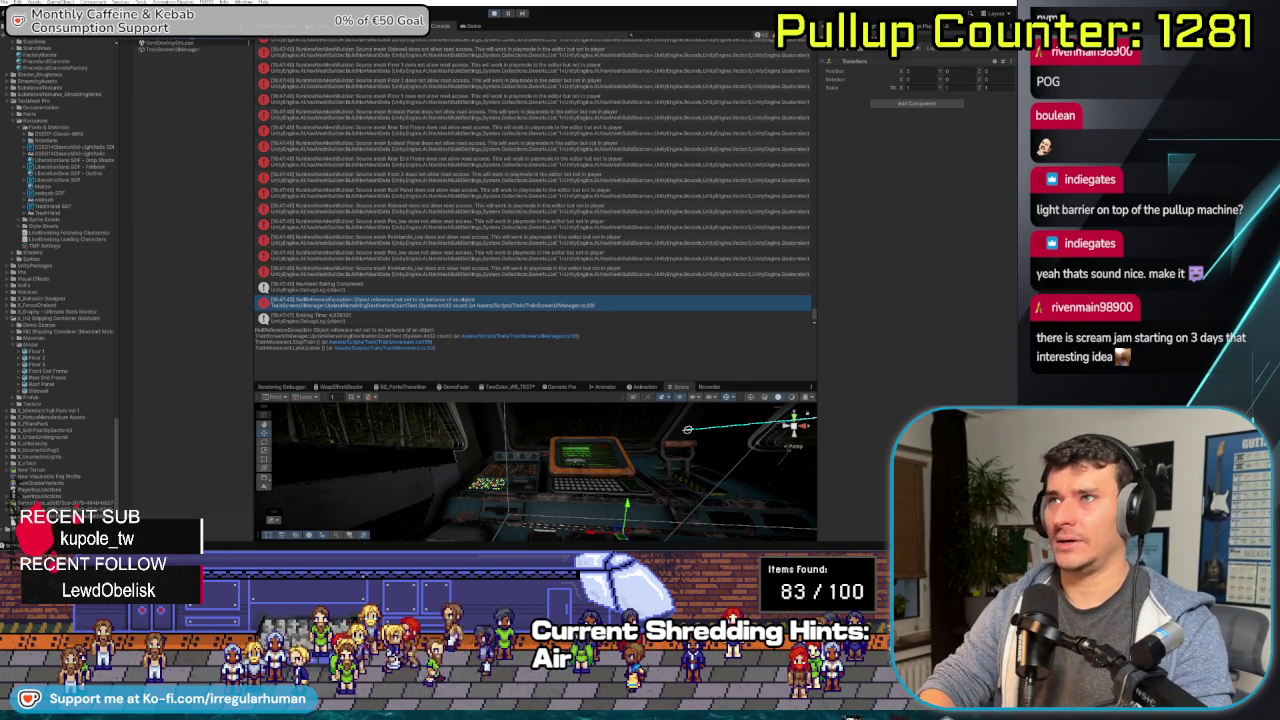
pyautogui.doubleClick(185, 49)
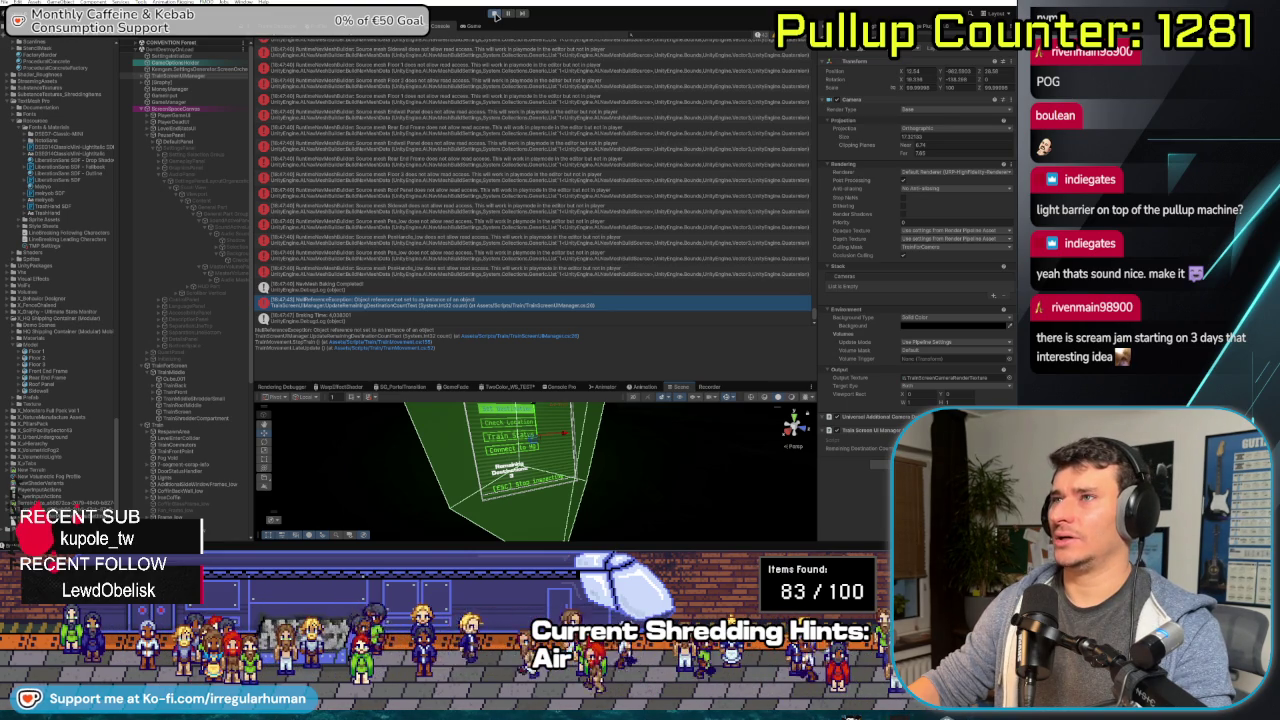
# - Exit play mode and review the train screen manager prefab's Overrides list several times
pyautogui.click(495, 14)
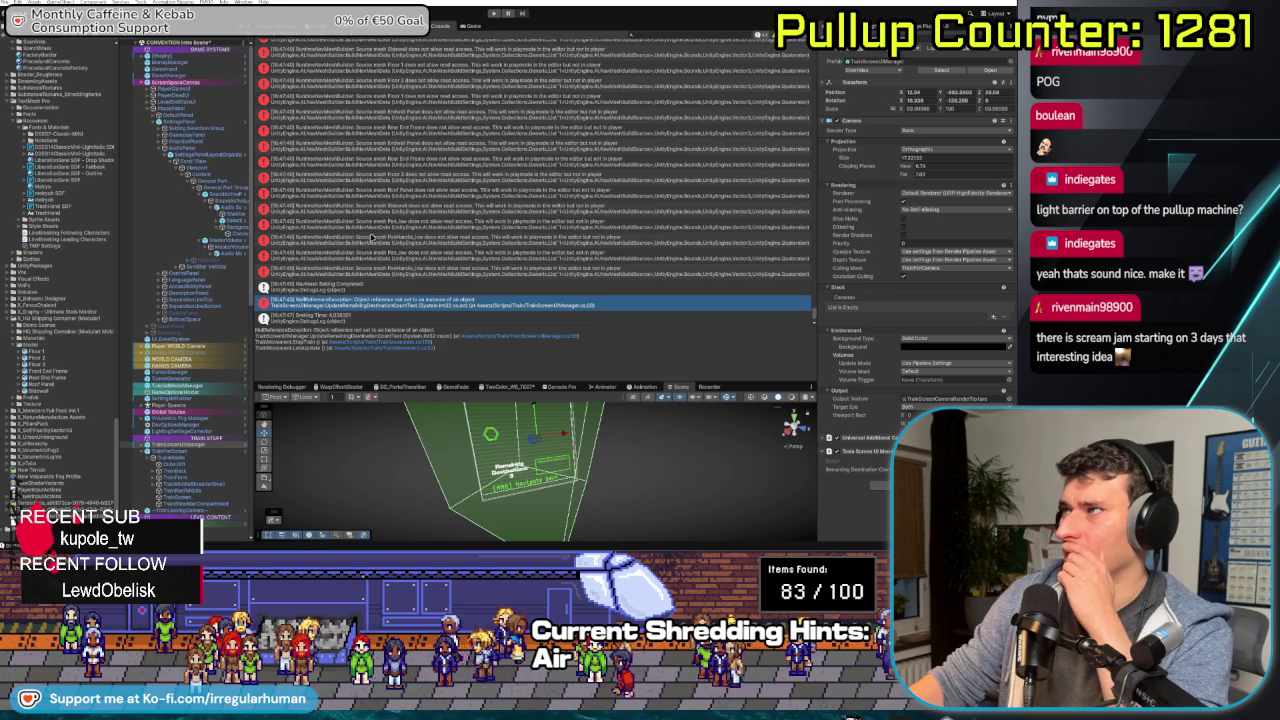
pyautogui.click(865, 73)
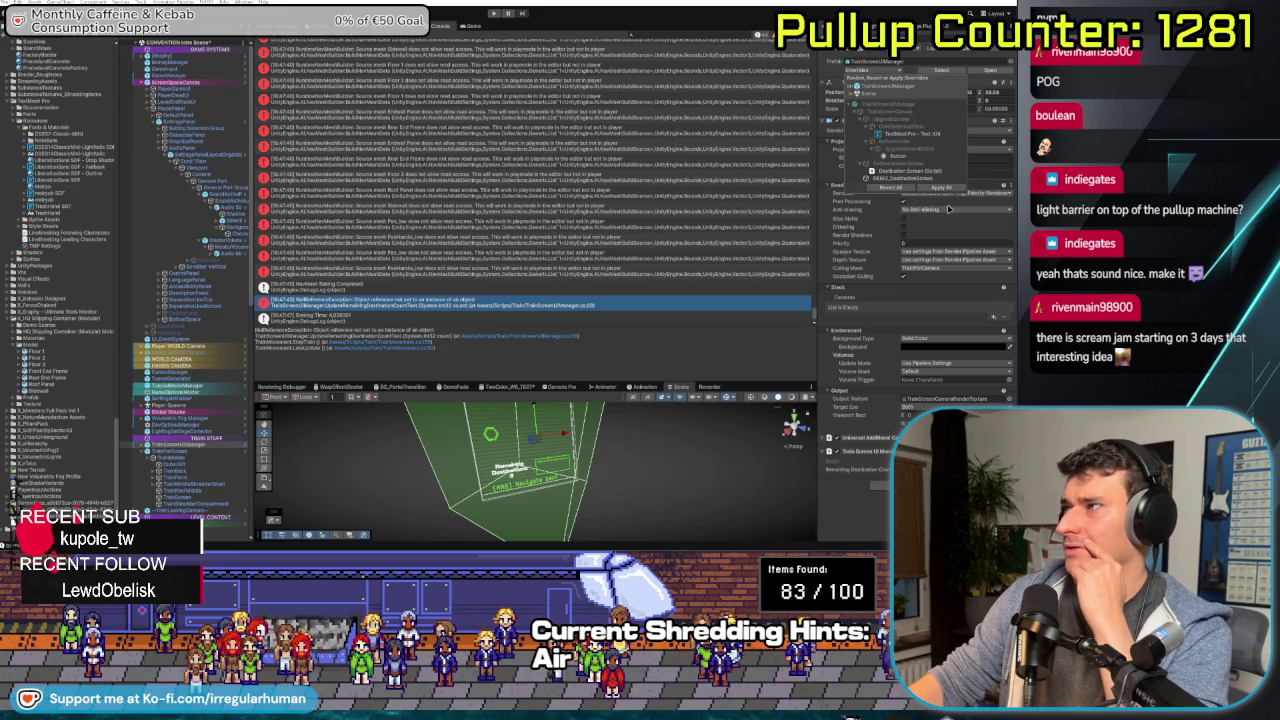
pyautogui.click(940, 187)
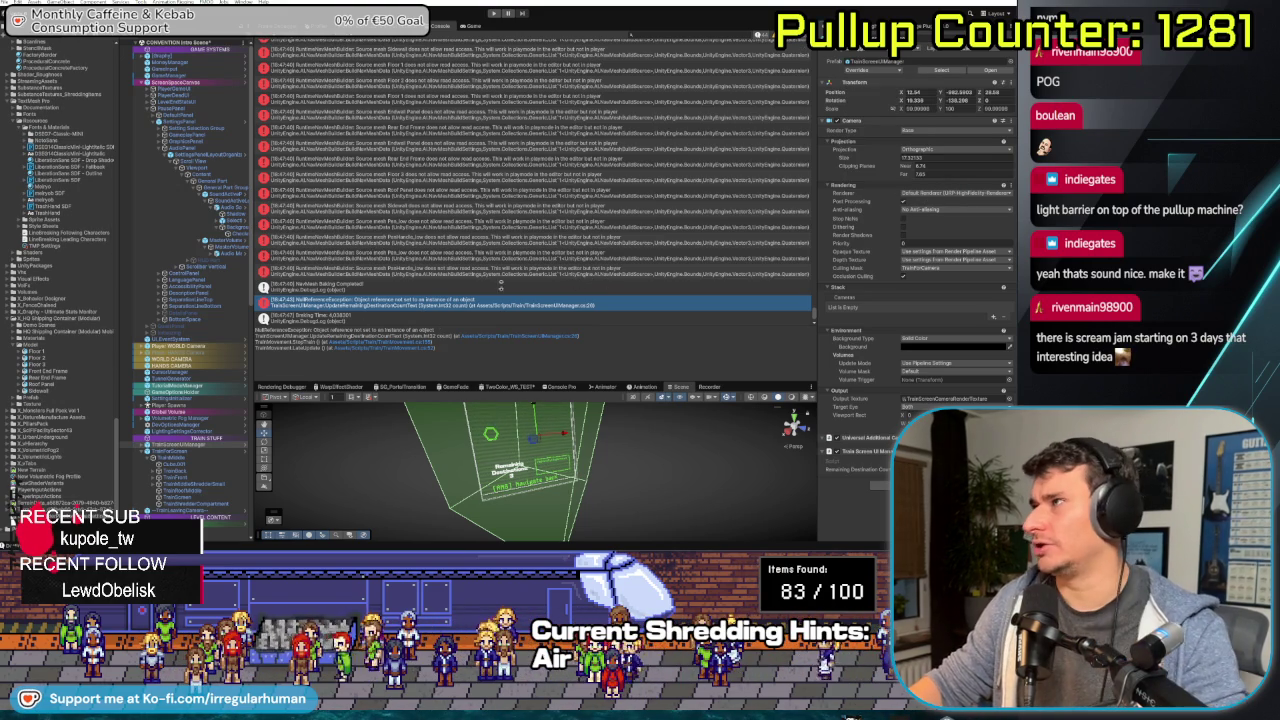
pyautogui.click(878, 71)
pyautogui.click(880, 71)
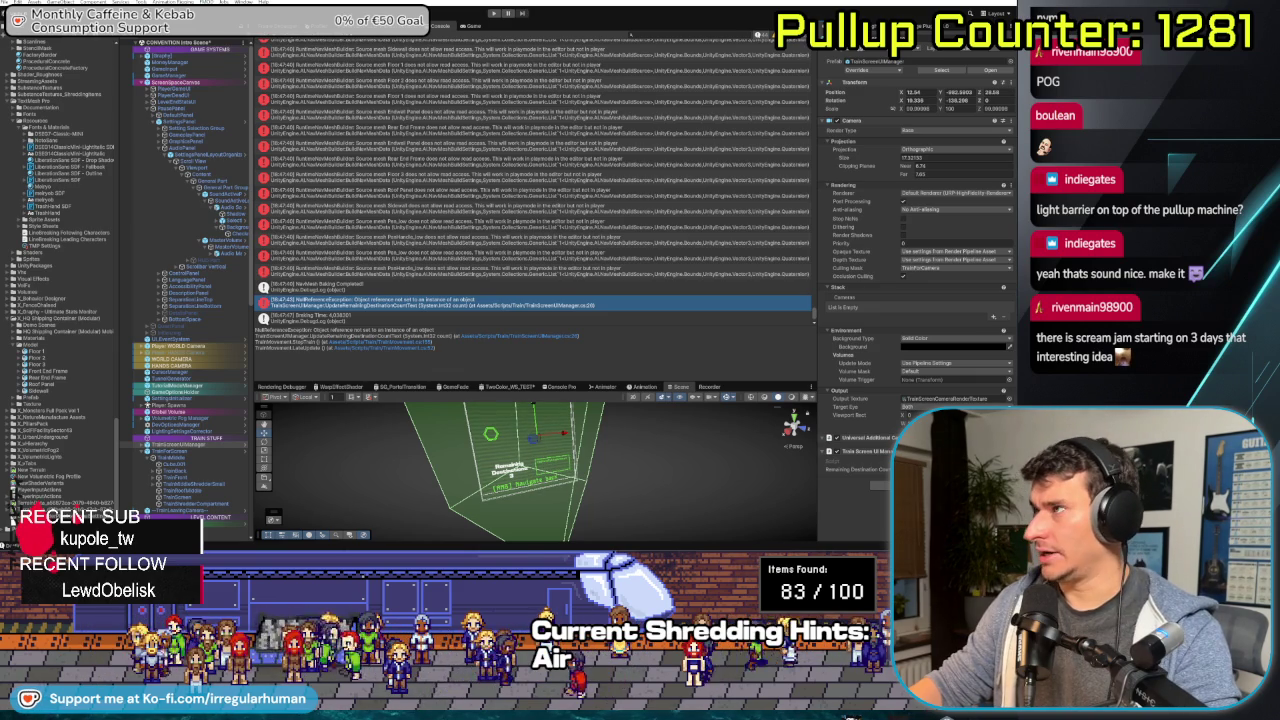
pyautogui.click(870, 72)
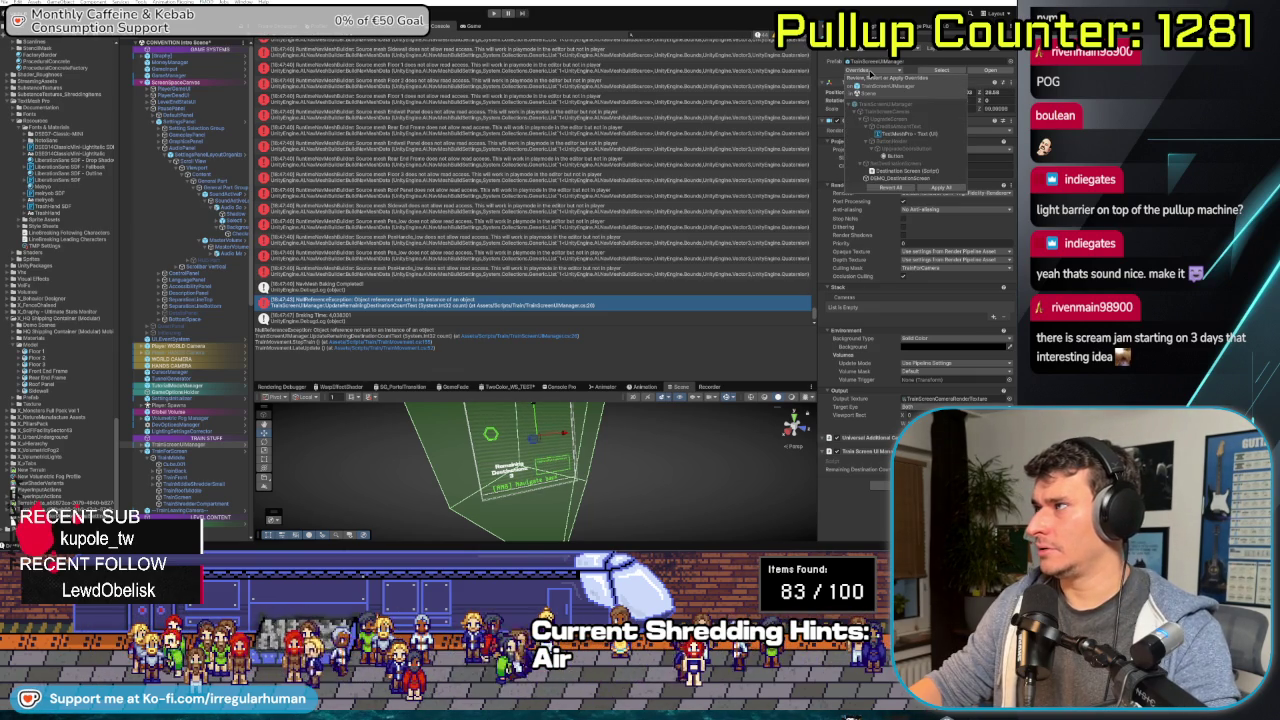
pyautogui.click(870, 72)
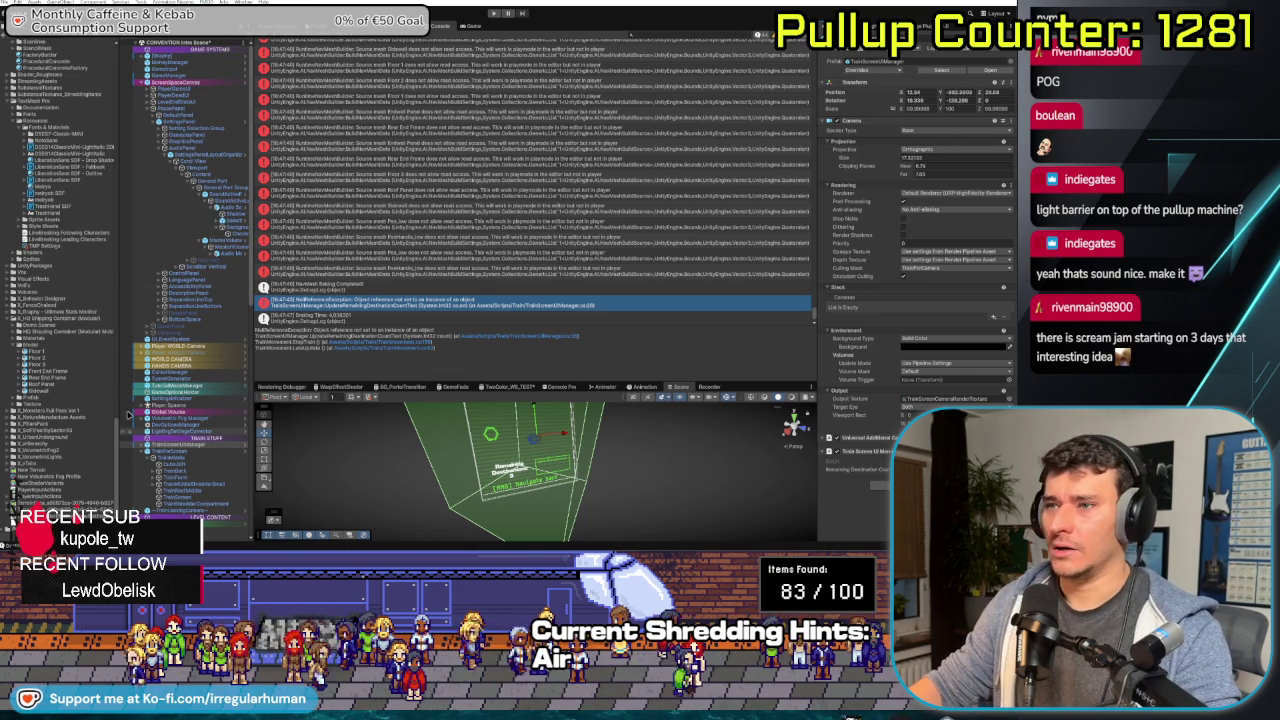
pyautogui.scroll(15, 52, 319)
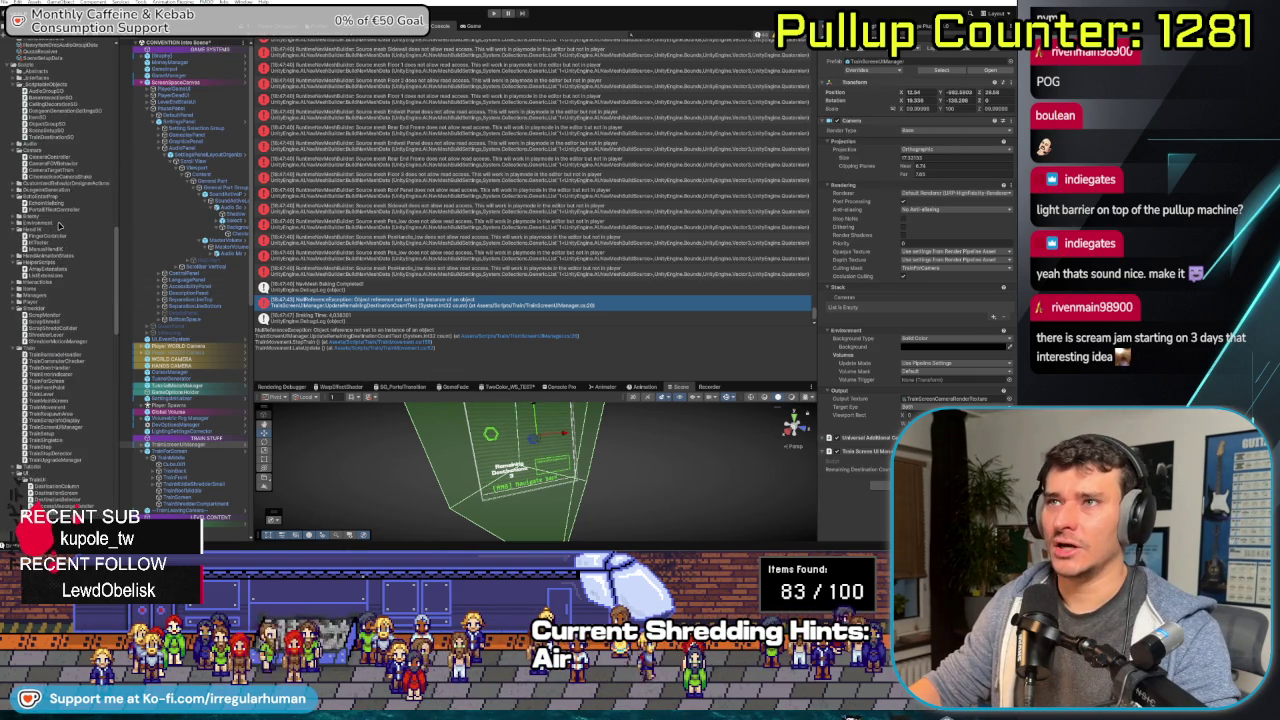
# - Scroll the Project panel and expand Assets/Scenes to reveal the CONVENTION scenes
pyautogui.scroll(-10, 58, 227)
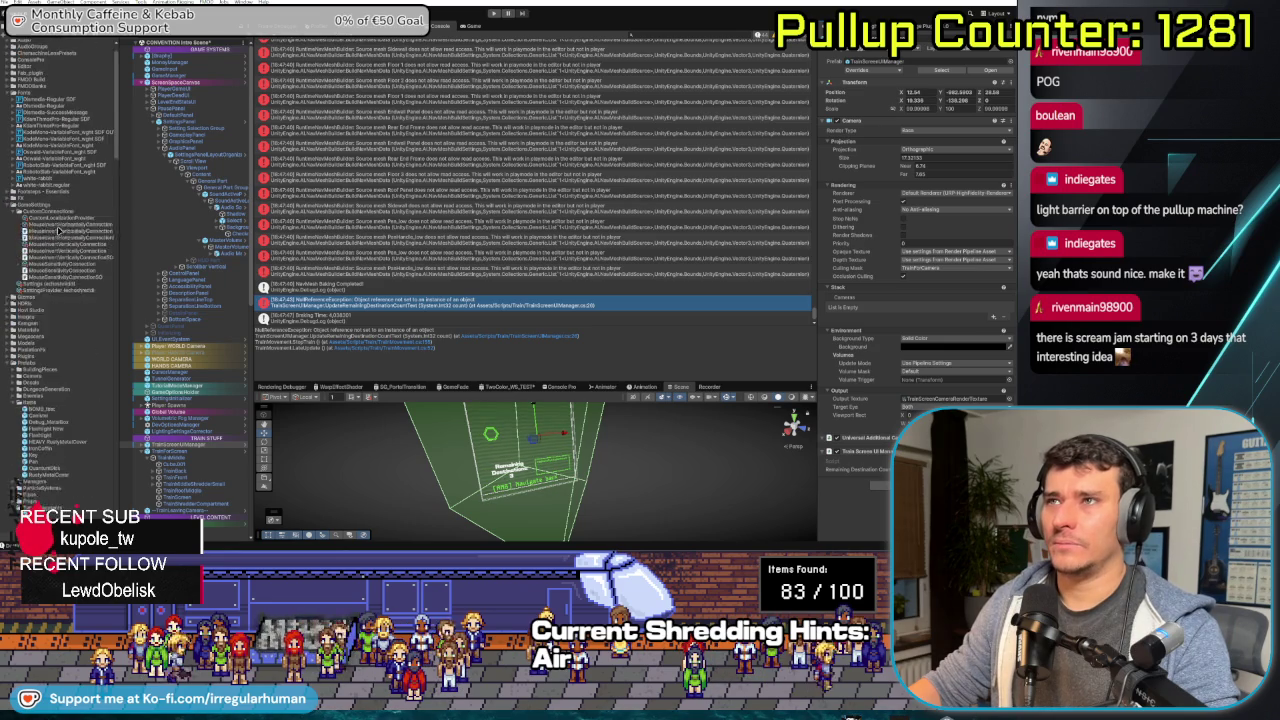
pyautogui.scroll(-10, 60, 232)
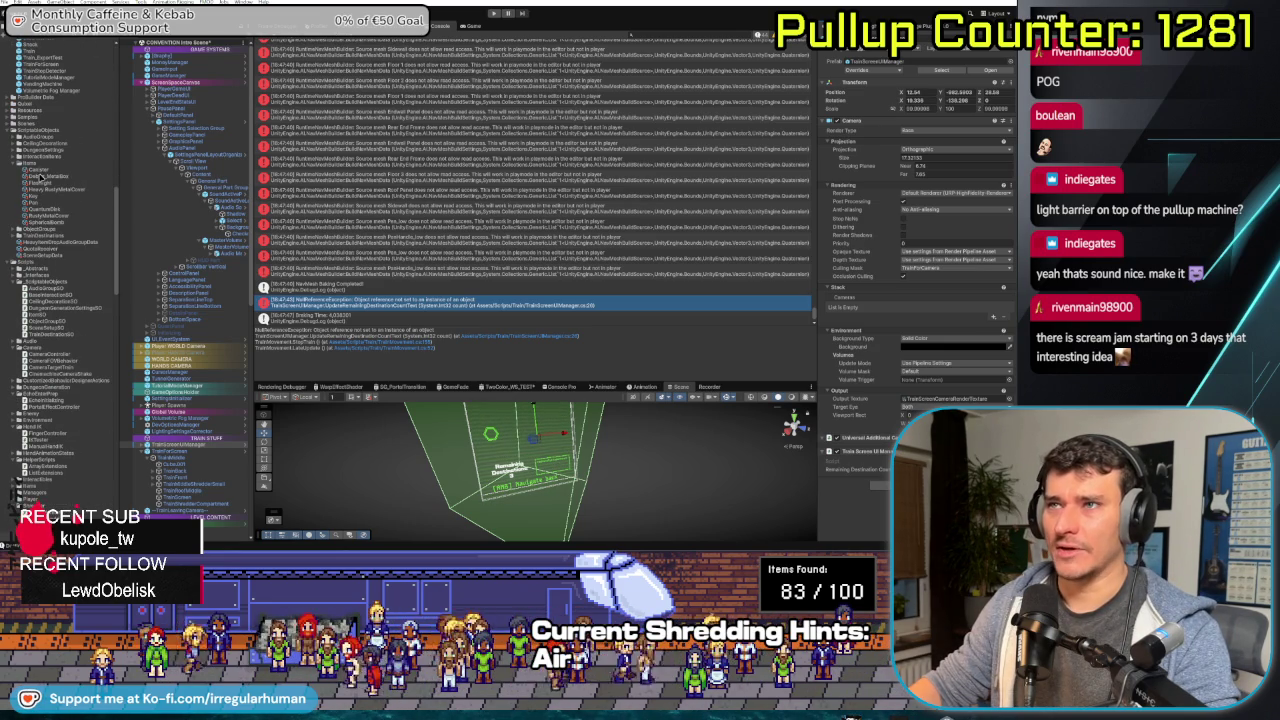
pyautogui.scroll(10, 40, 160)
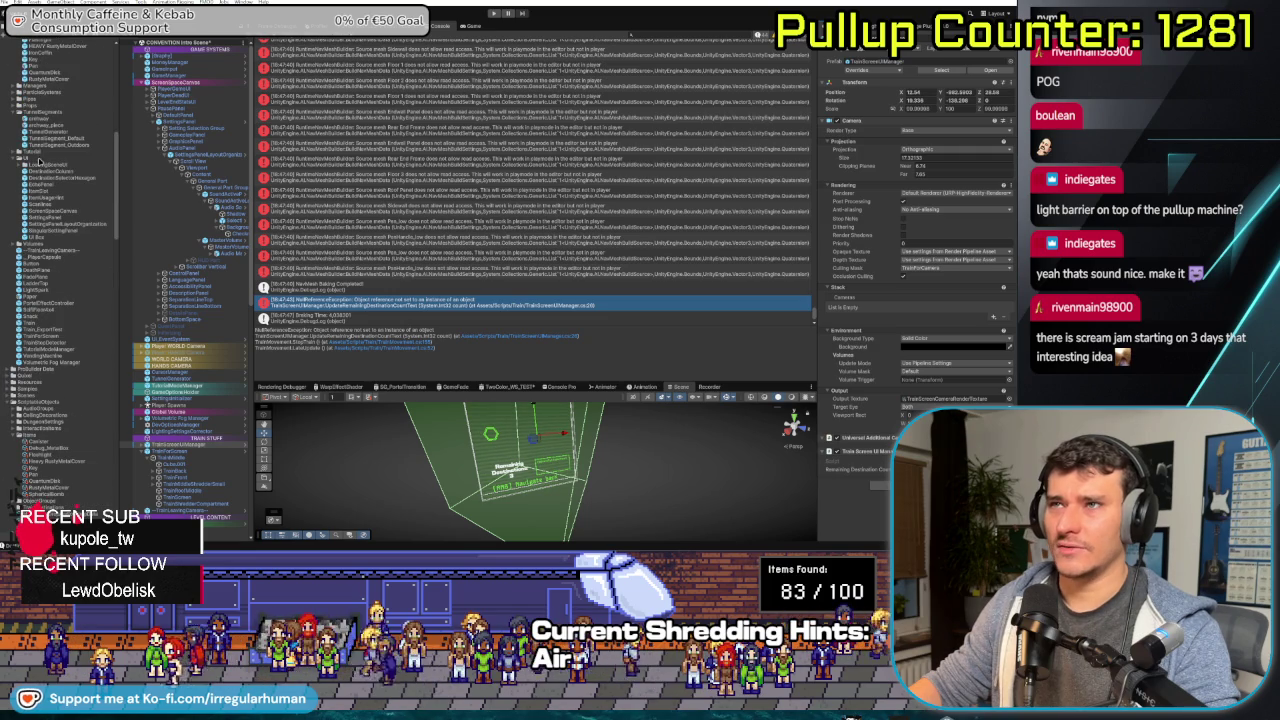
pyautogui.scroll(-5, 38, 160)
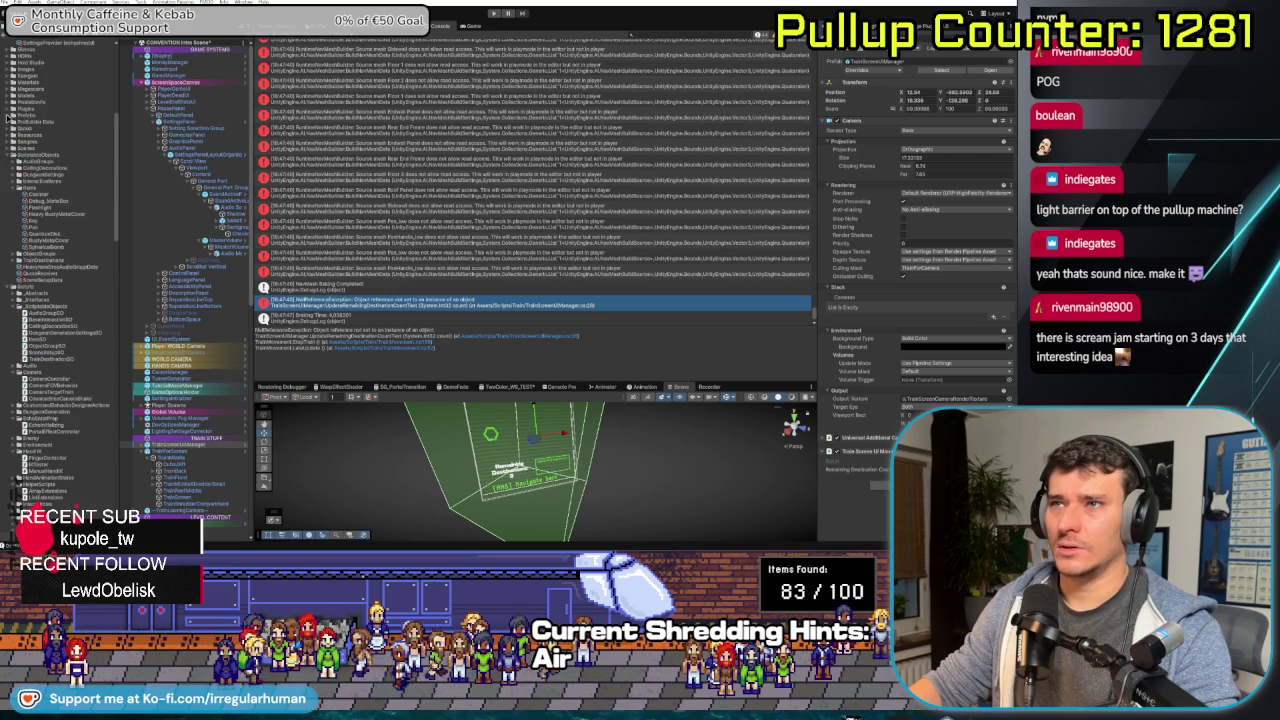
pyautogui.click(26, 149)
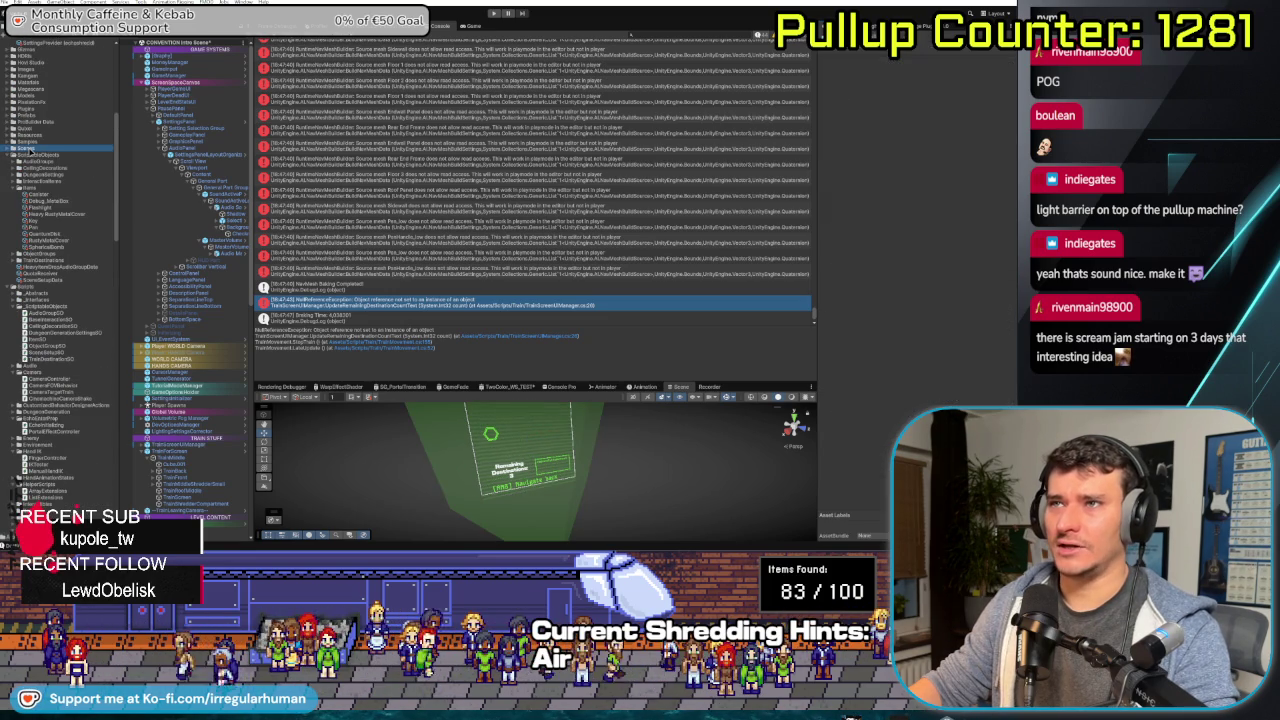
pyautogui.click(11, 149)
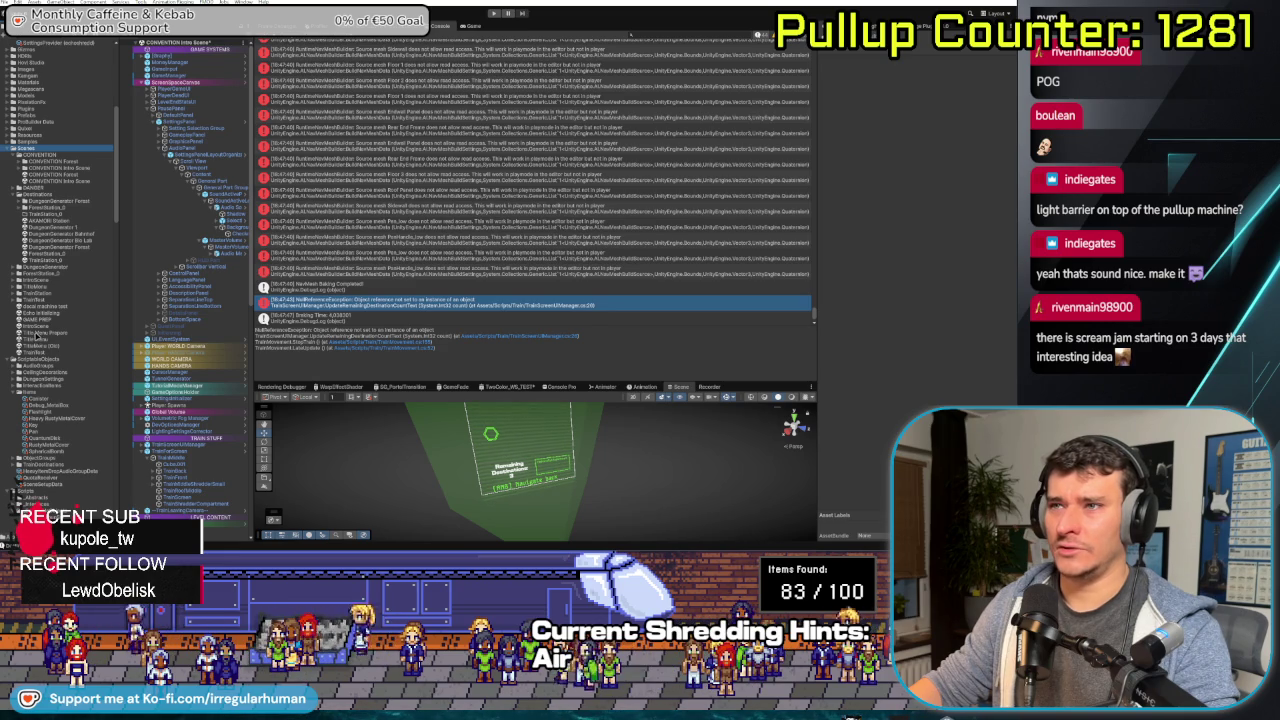
# - Open a CONVENTION scene, saving the modified scene, then Apply All overrides on TrainScreenUIManager
pyautogui.doubleClick(38, 326)
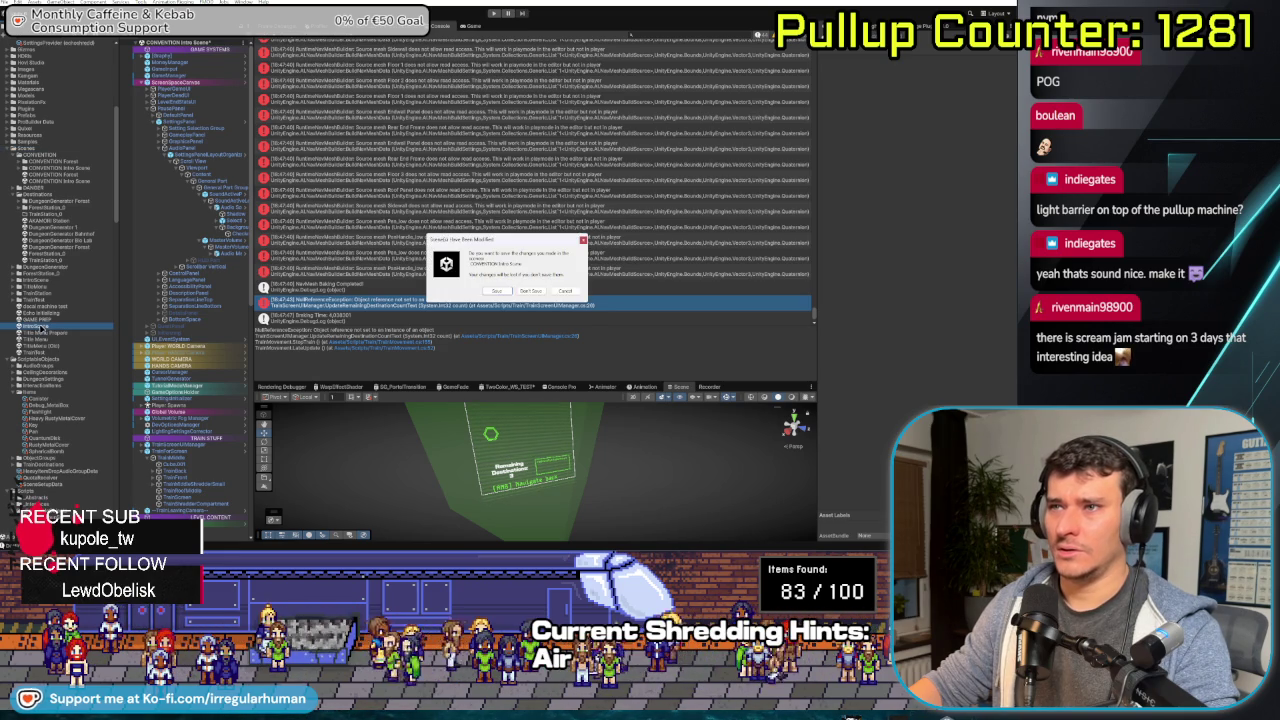
pyautogui.click(500, 291)
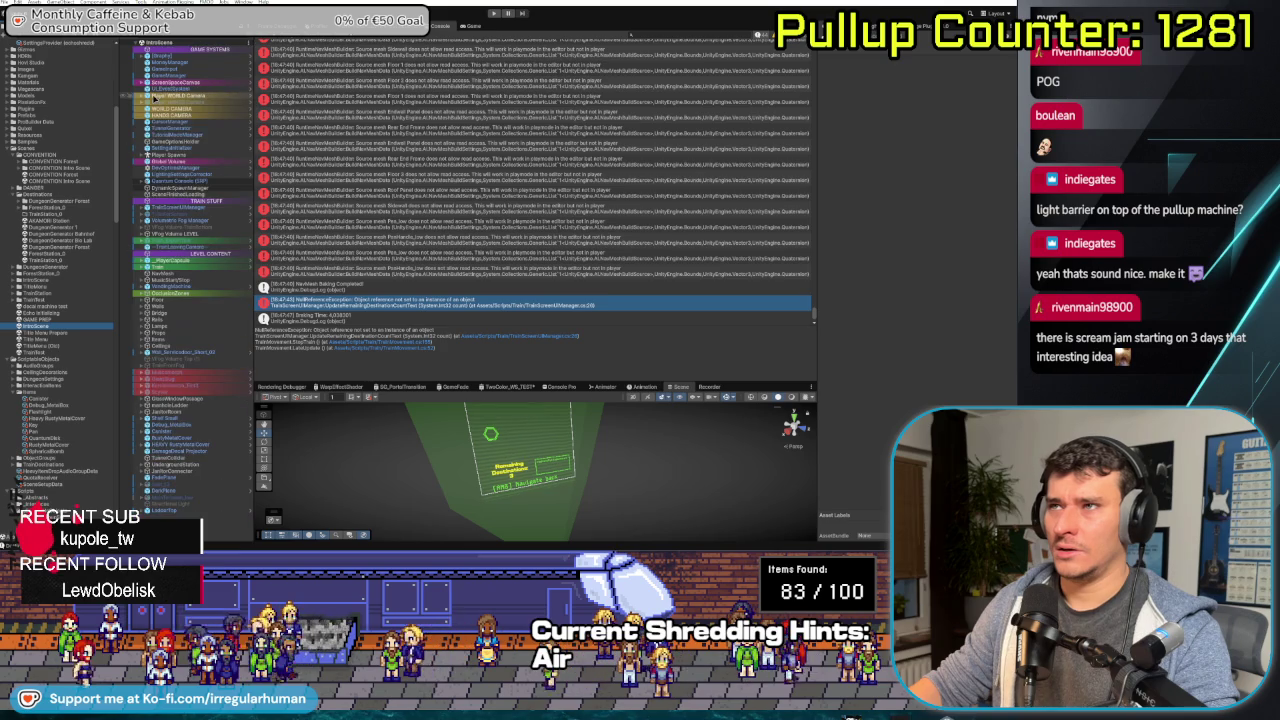
pyautogui.click(205, 208)
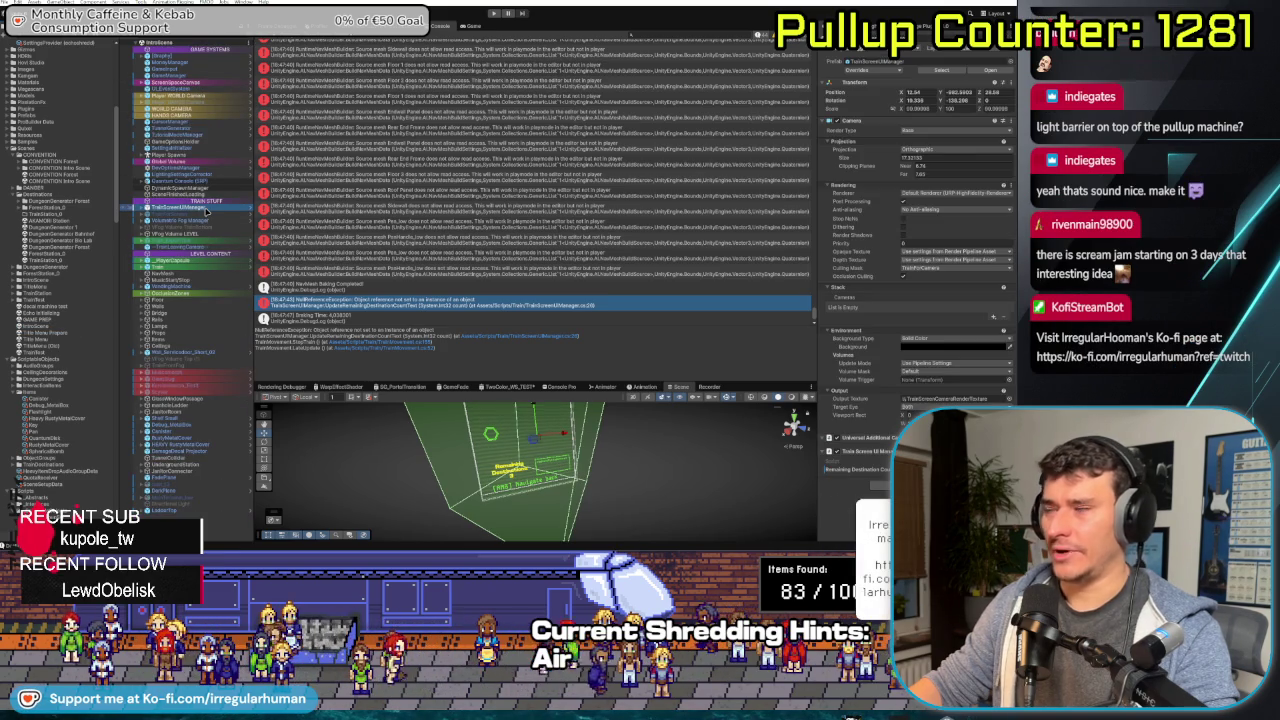
pyautogui.click(865, 68)
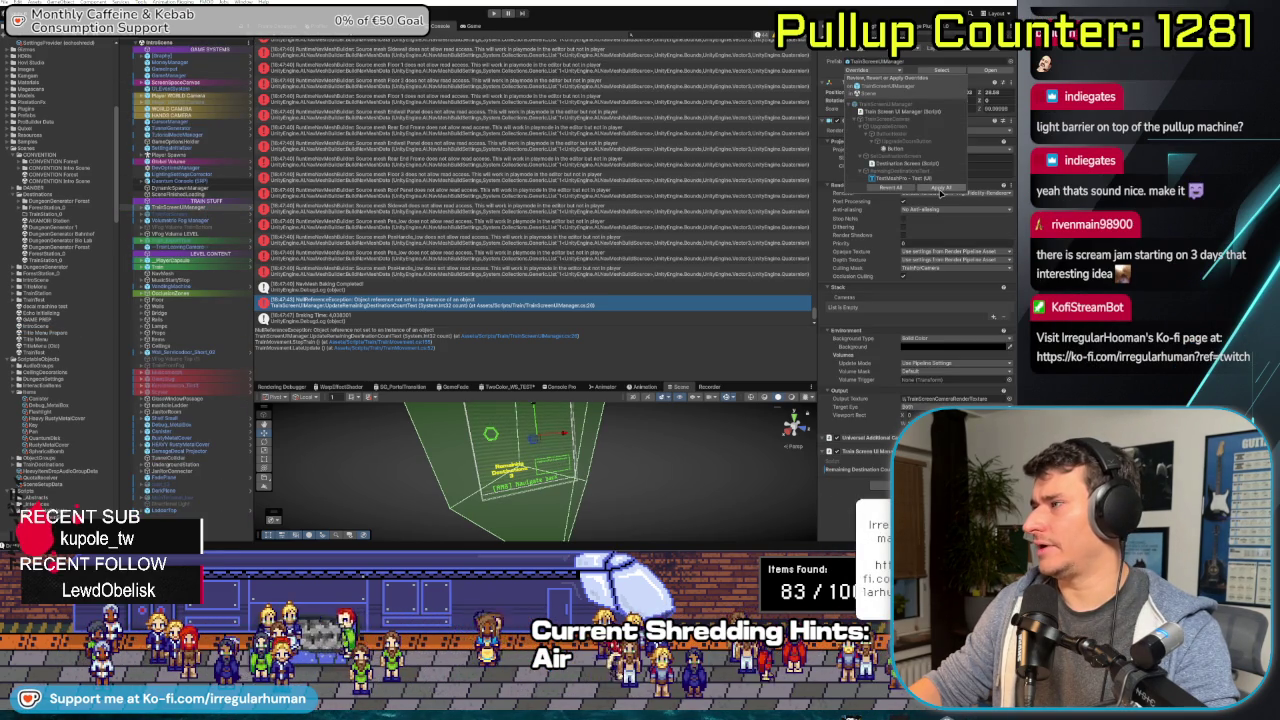
pyautogui.click(938, 189)
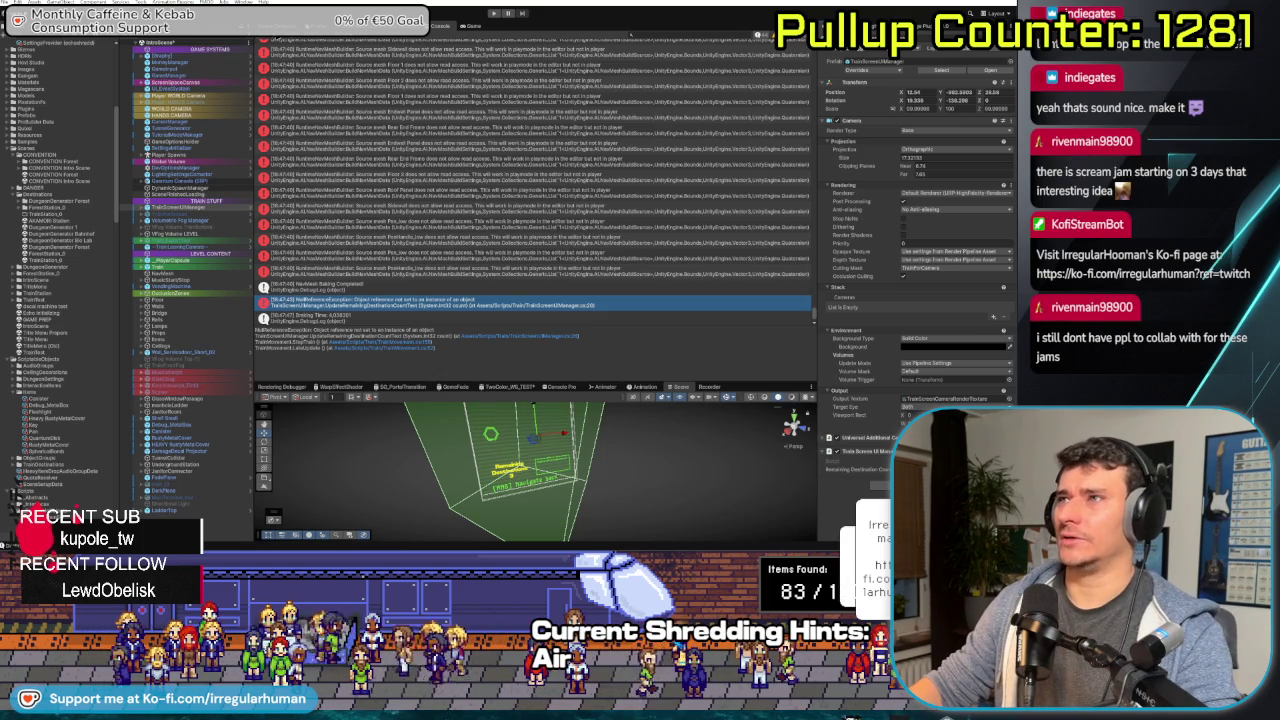
# - Clear the console, open CONVENTION Intro Scene after saving changes, and enlarge the Scene view
pyautogui.click(266, 38)
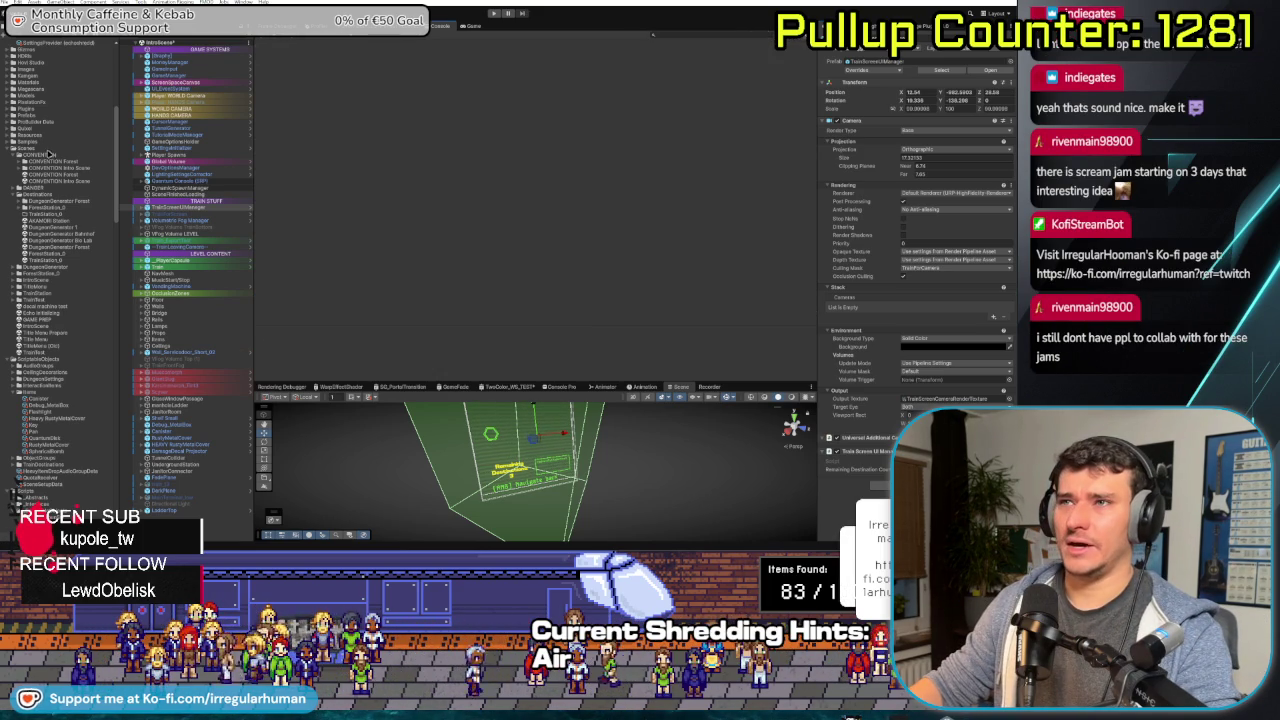
pyautogui.doubleClick(55, 181)
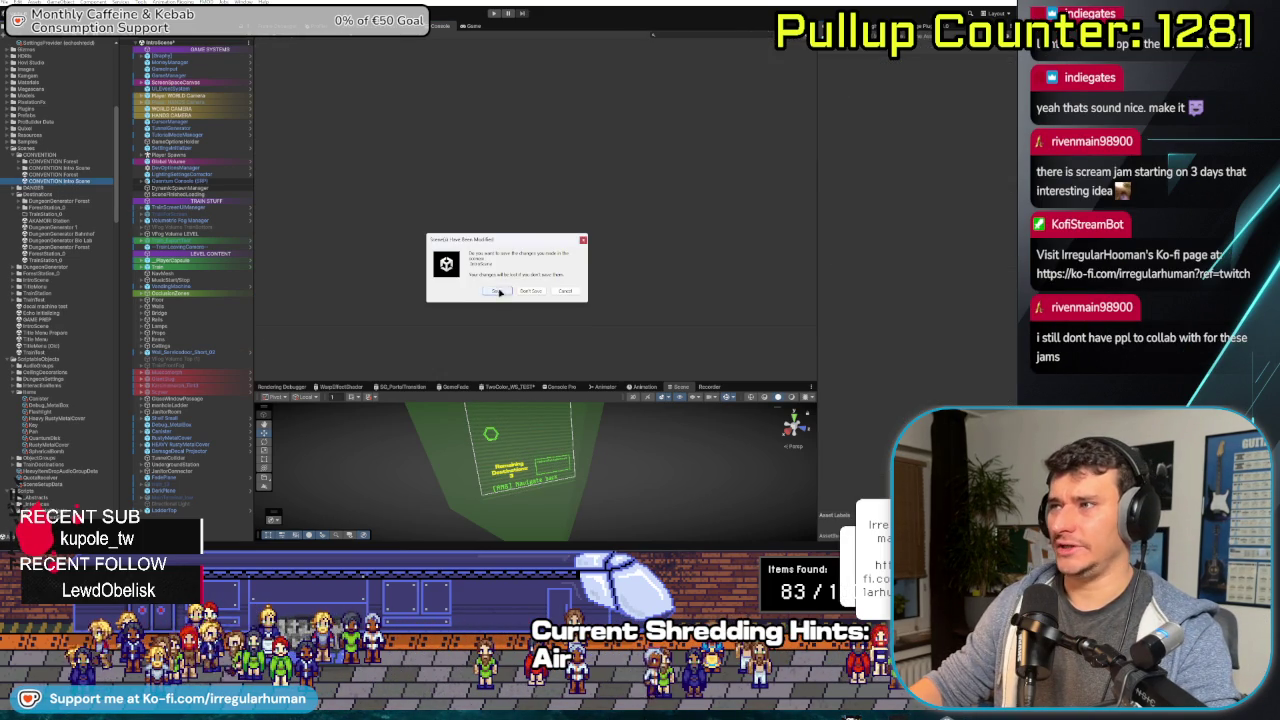
pyautogui.click(499, 291)
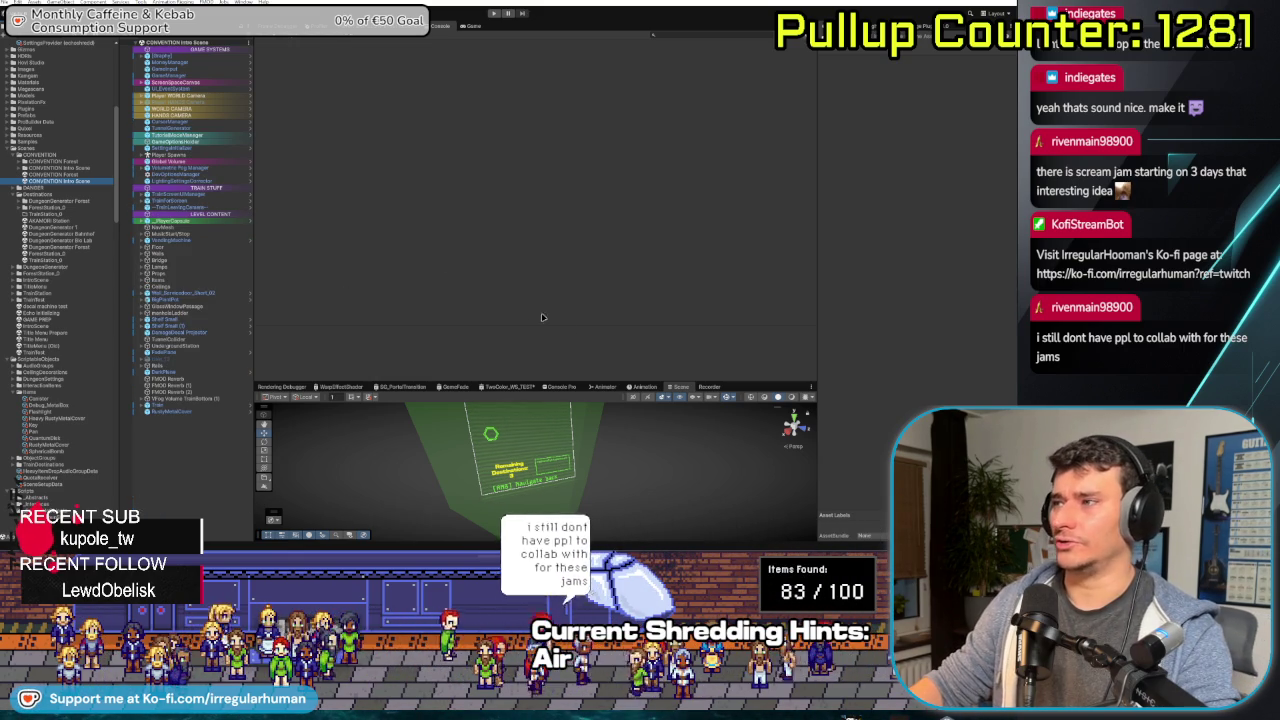
pyautogui.moveTo(542, 383); pyautogui.dragTo(542, 314)
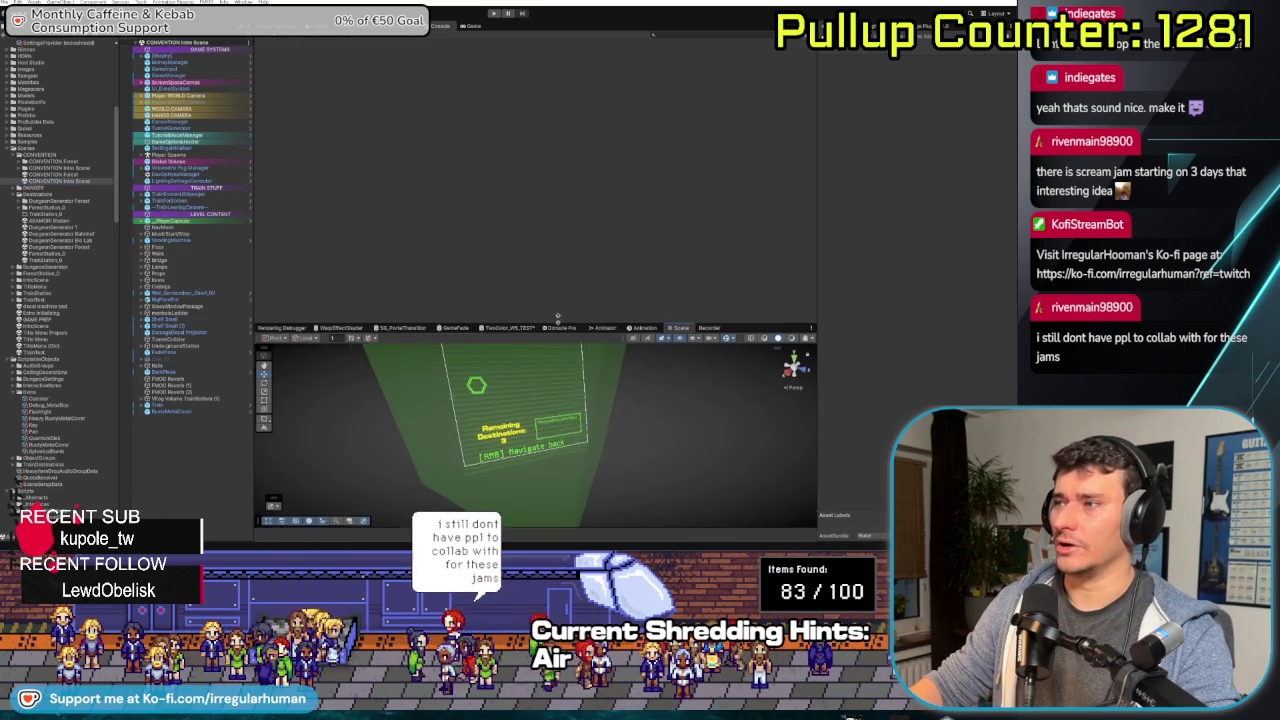
# - Start the play-test, use the train terminal, and bring up the game's pause menu
pyautogui.click(494, 13)
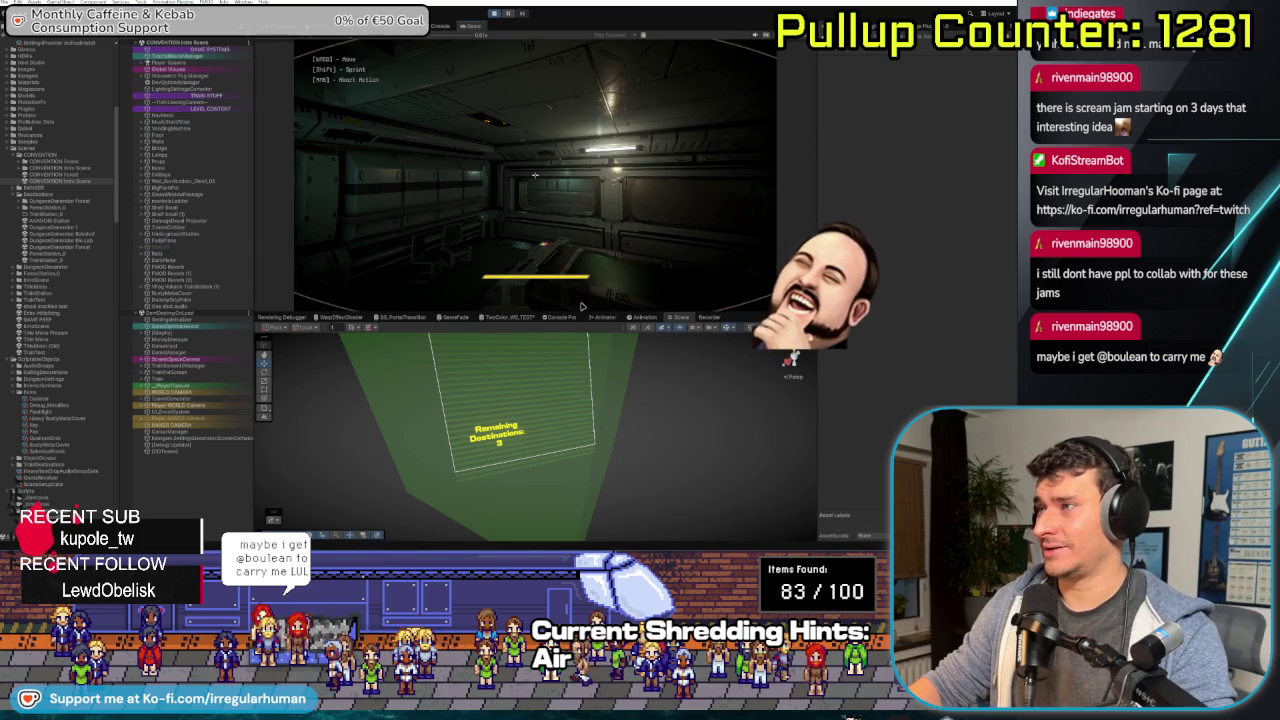
pyautogui.click(581, 306)
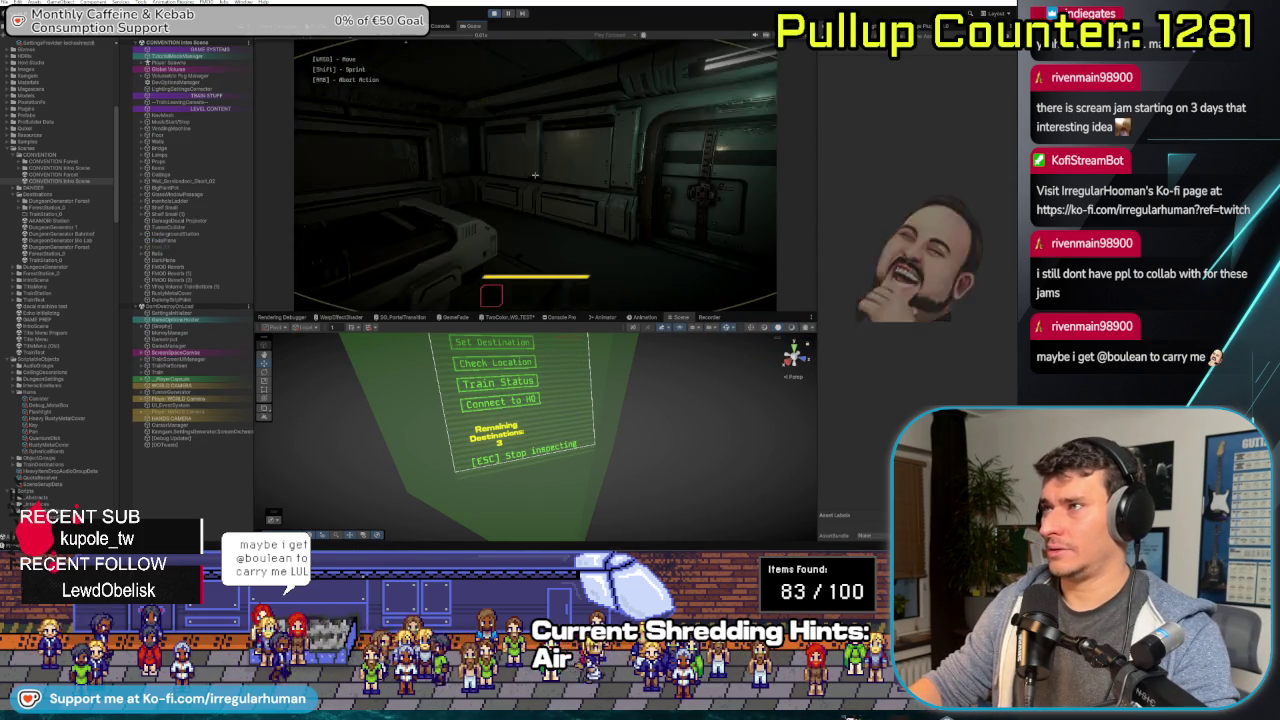
pyautogui.press('Escape')
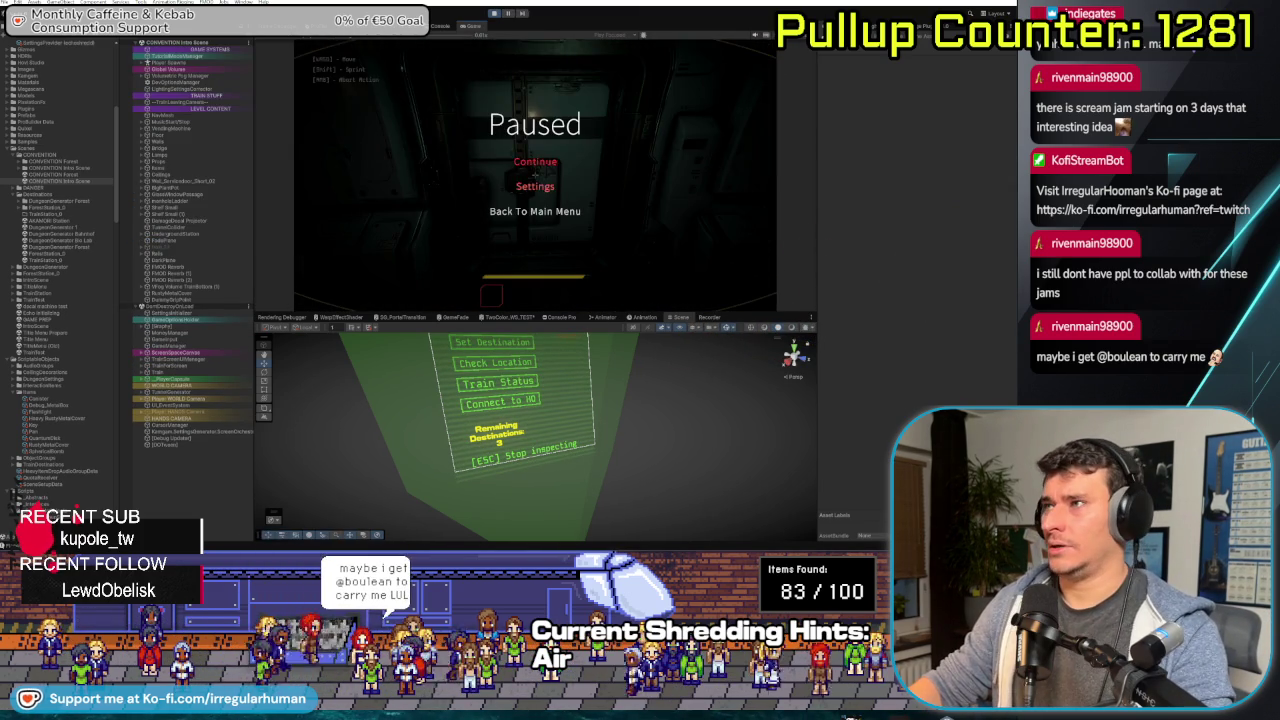
pyautogui.press('Escape')
pyautogui.press('Escape')
# - Open Settings, cycle the Graphics, Audio, Controls and Accessibility tabs, then return to Paused
pyautogui.click(535, 186)
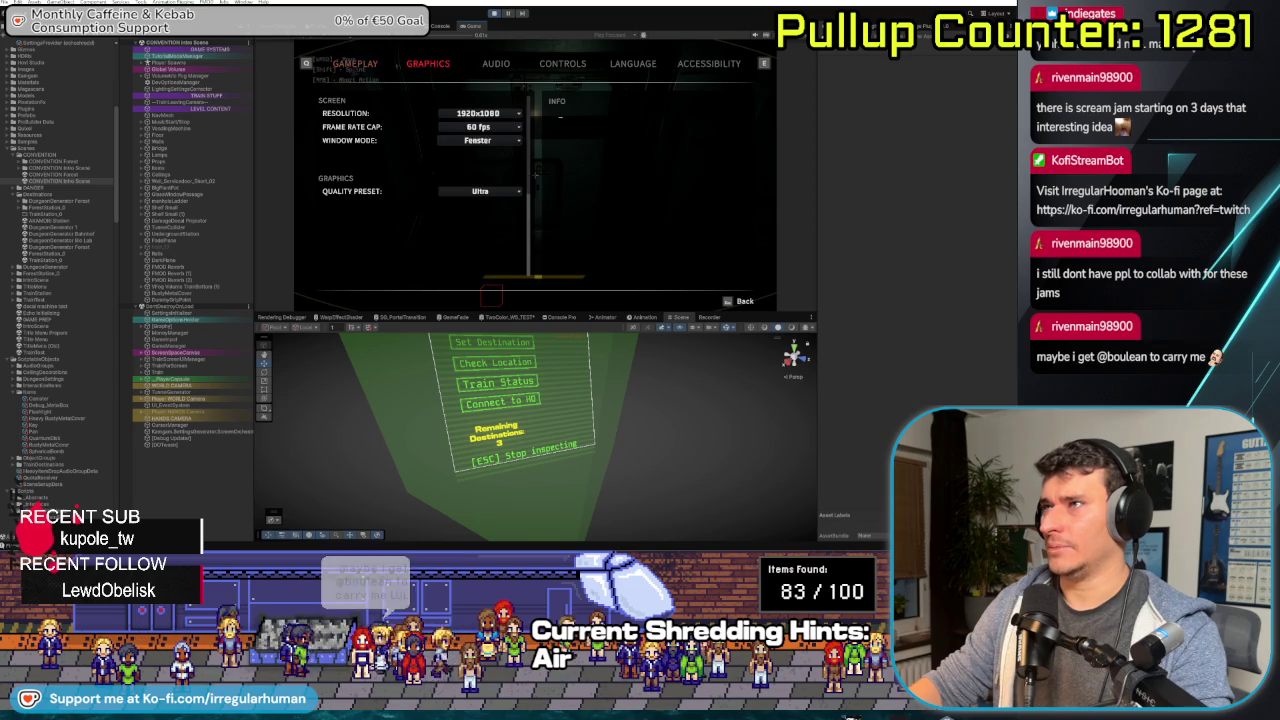
pyautogui.press('e')
pyautogui.press('e')
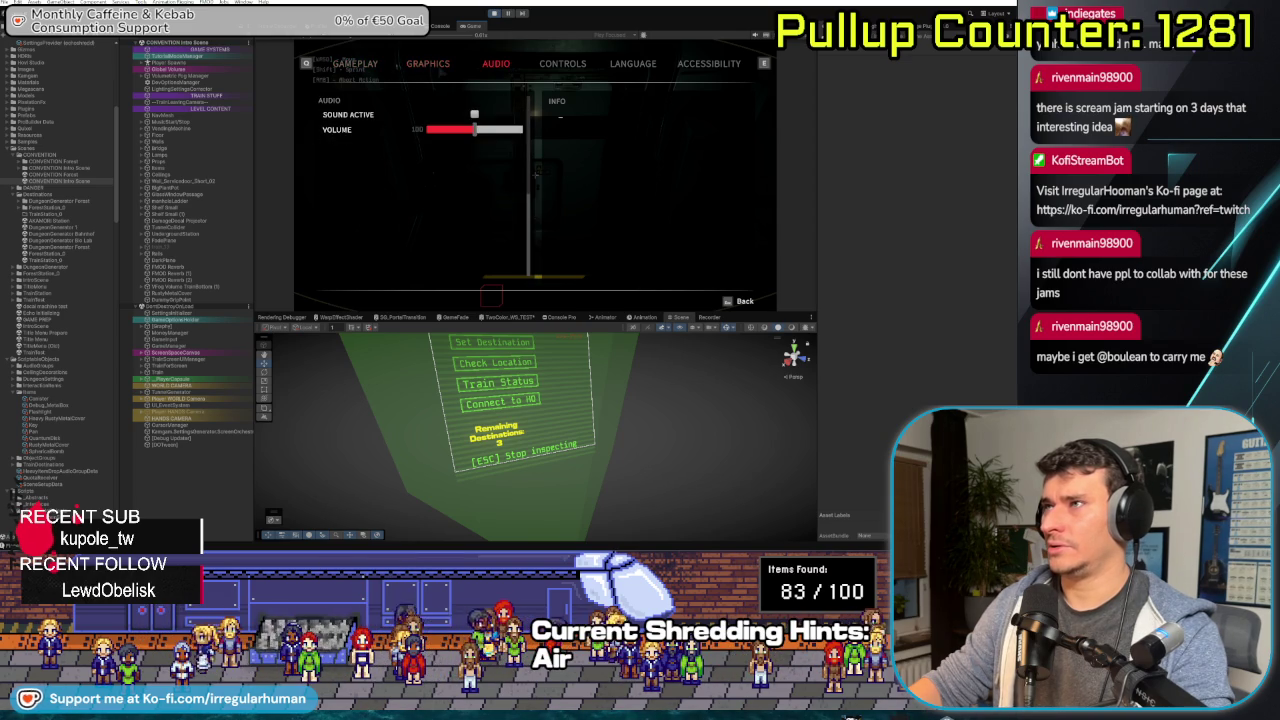
pyautogui.press('q')
pyautogui.press('q')
pyautogui.press('e')
pyautogui.press('e')
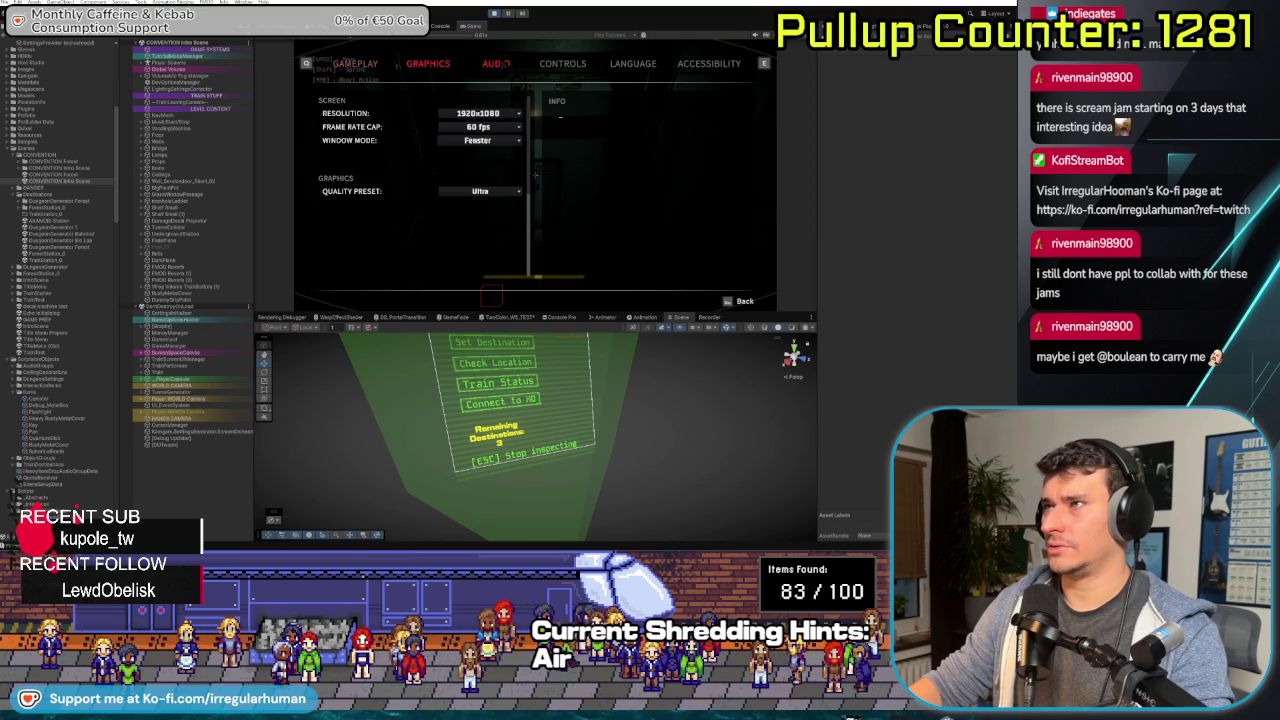
pyautogui.press('e')
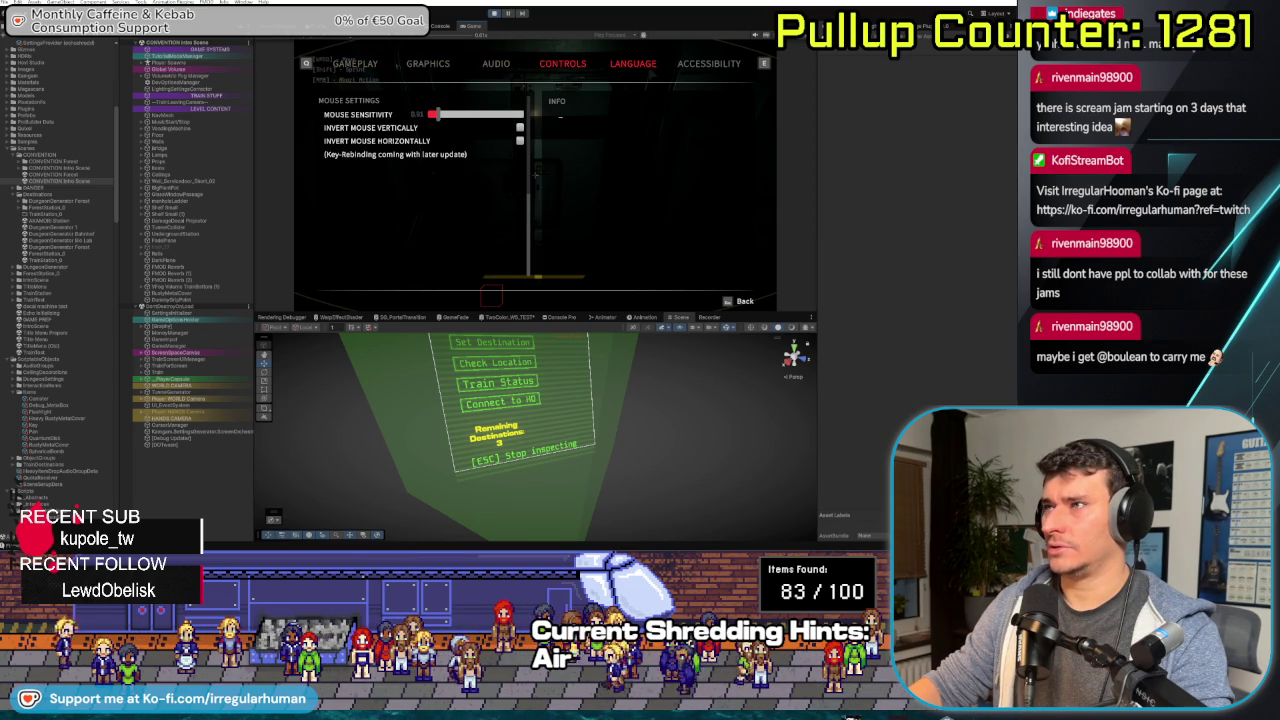
pyautogui.press('e')
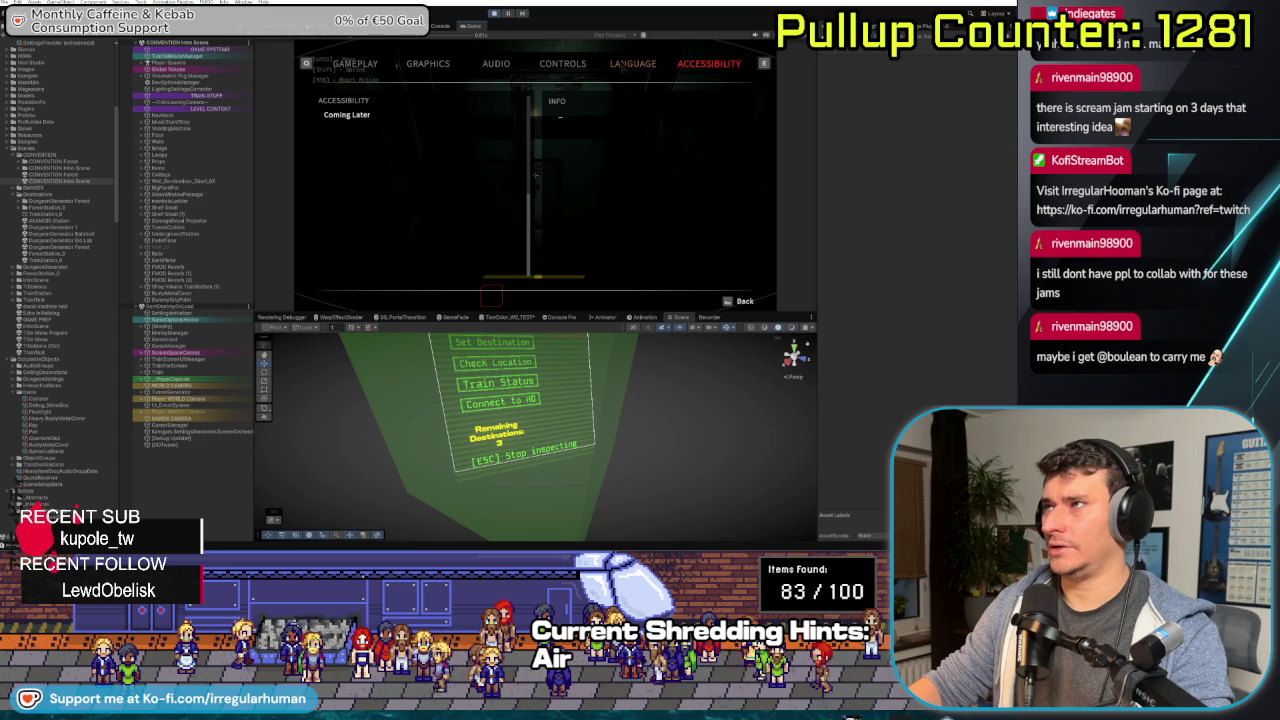
pyautogui.press('q')
pyautogui.press('Escape')
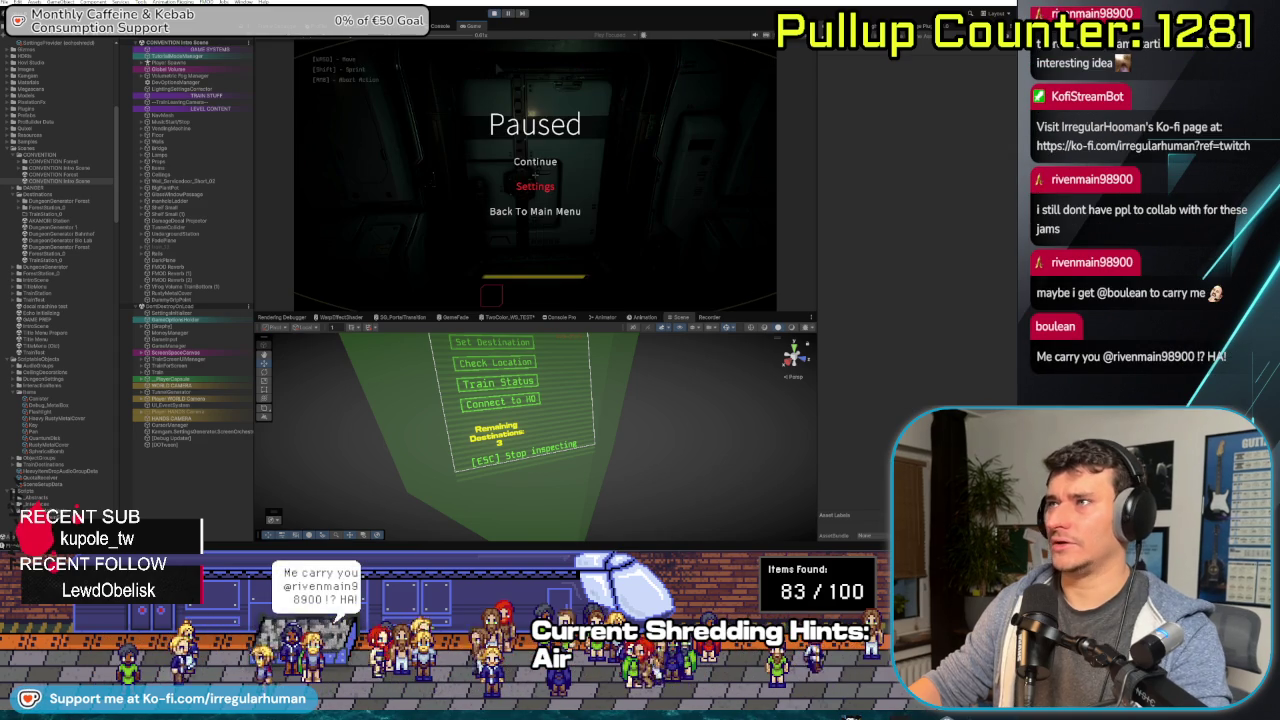
# - Unpause and walk through the door and corridor into the train, up to the terminal console
pyautogui.press('Escape')
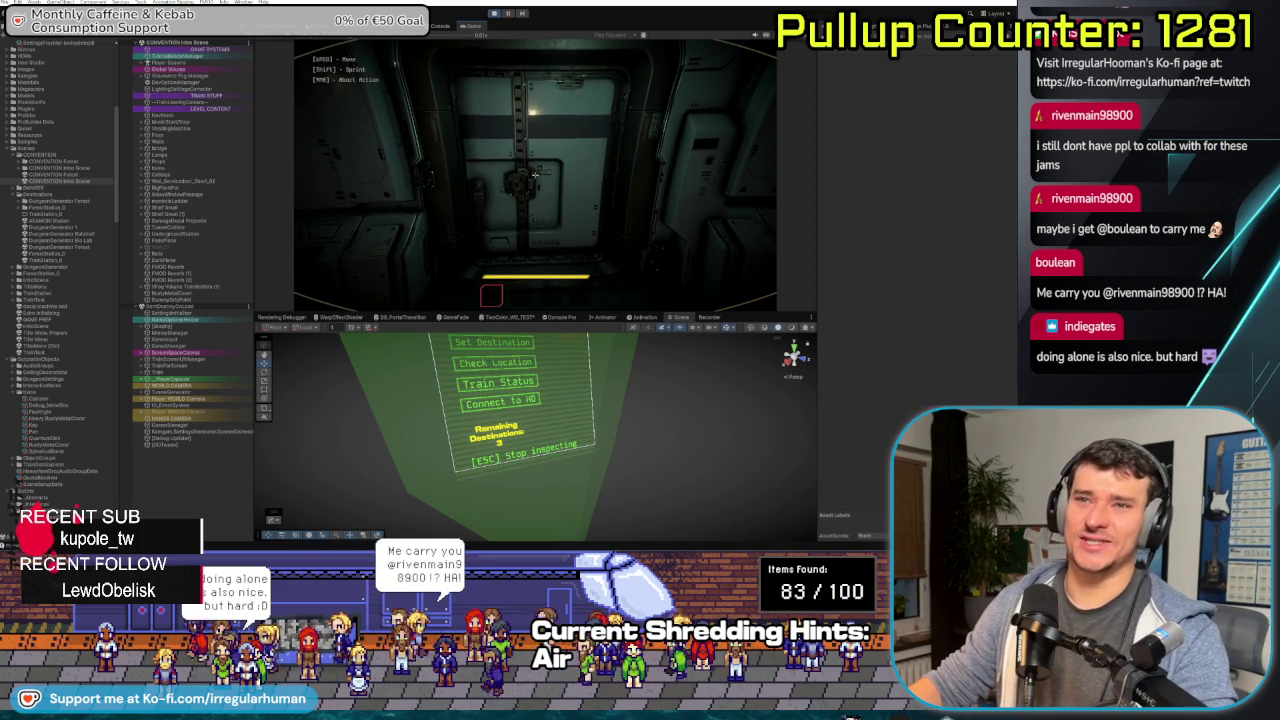
pyautogui.press('w')
pyautogui.moveTo(535, 175)
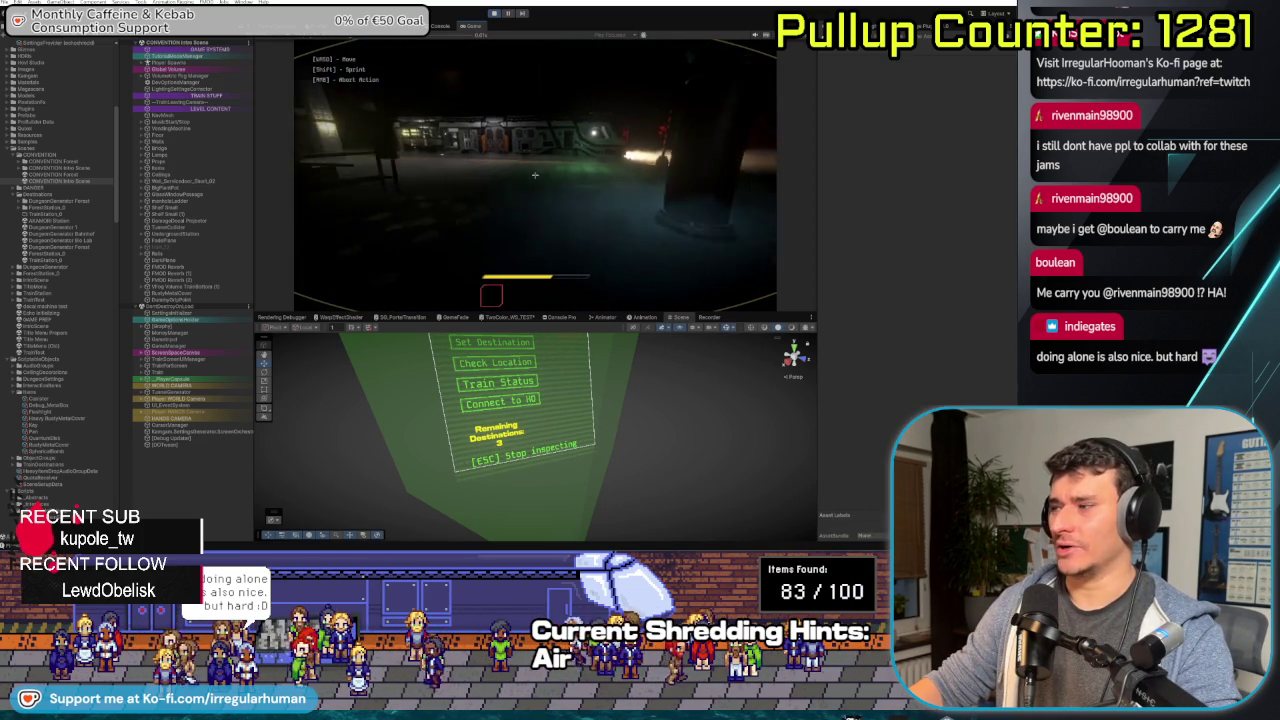
pyautogui.press('w')
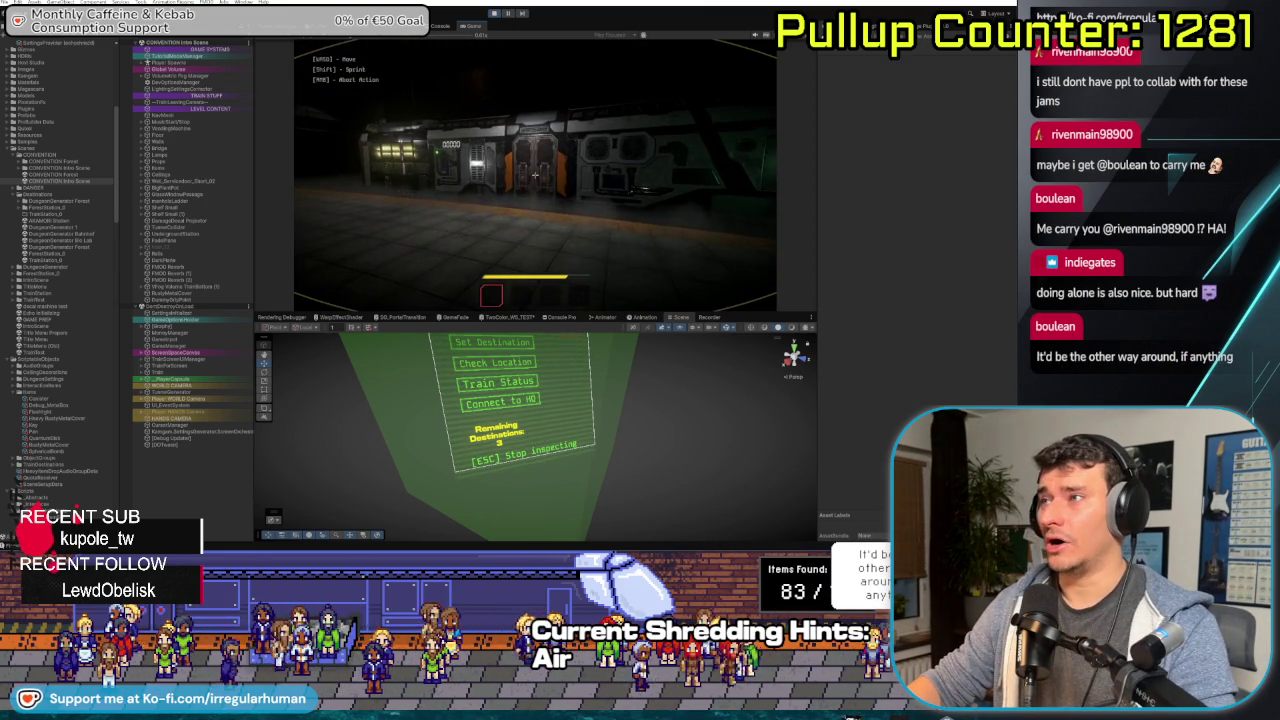
pyautogui.press('w')
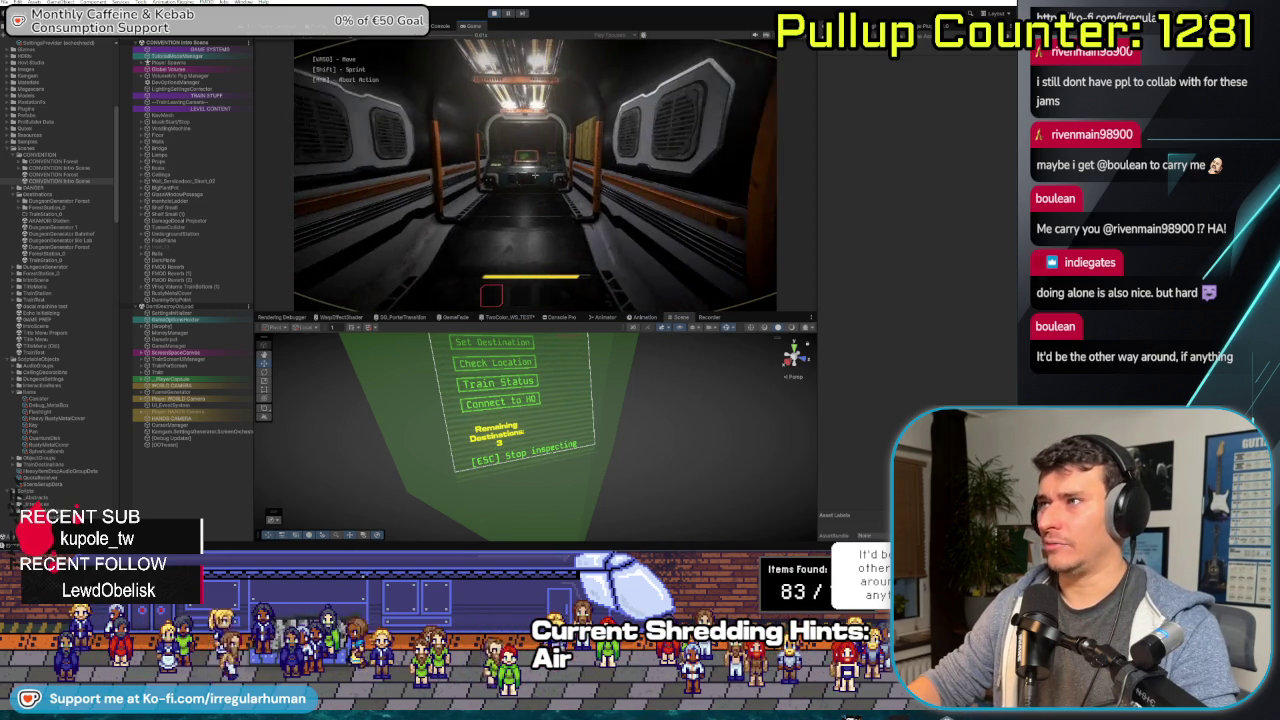
pyautogui.press('w')
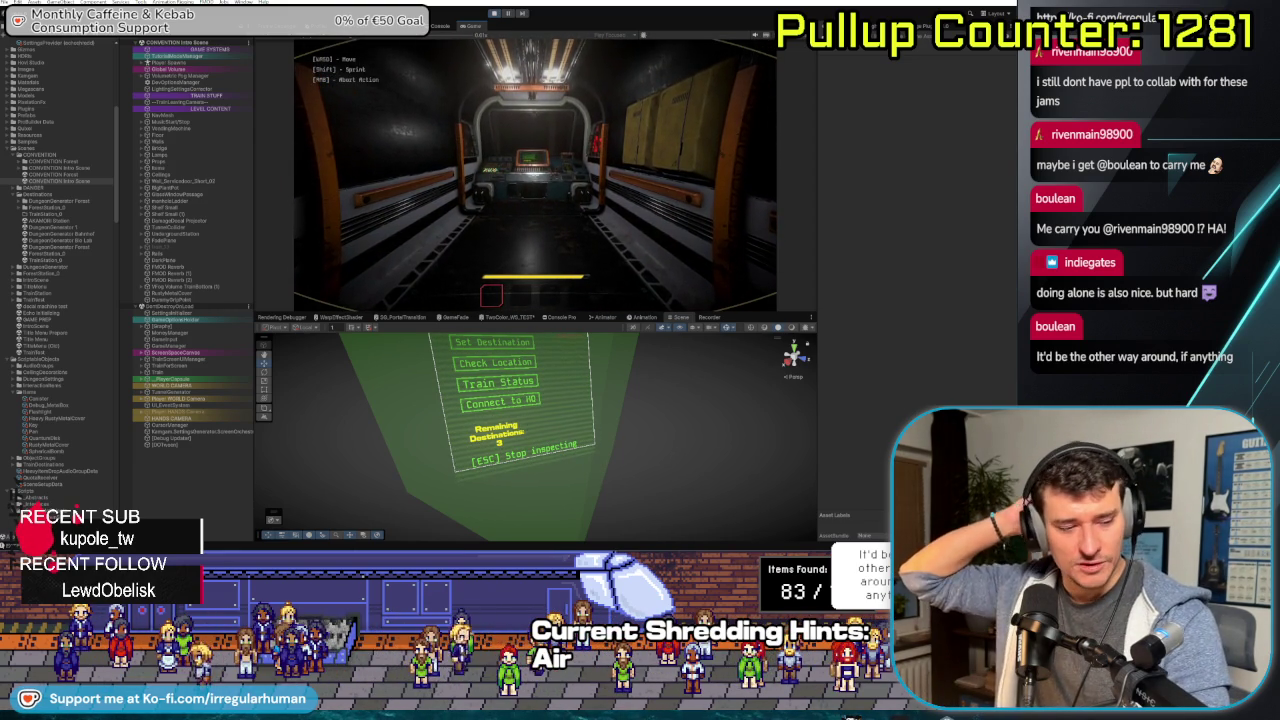
pyautogui.press('w')
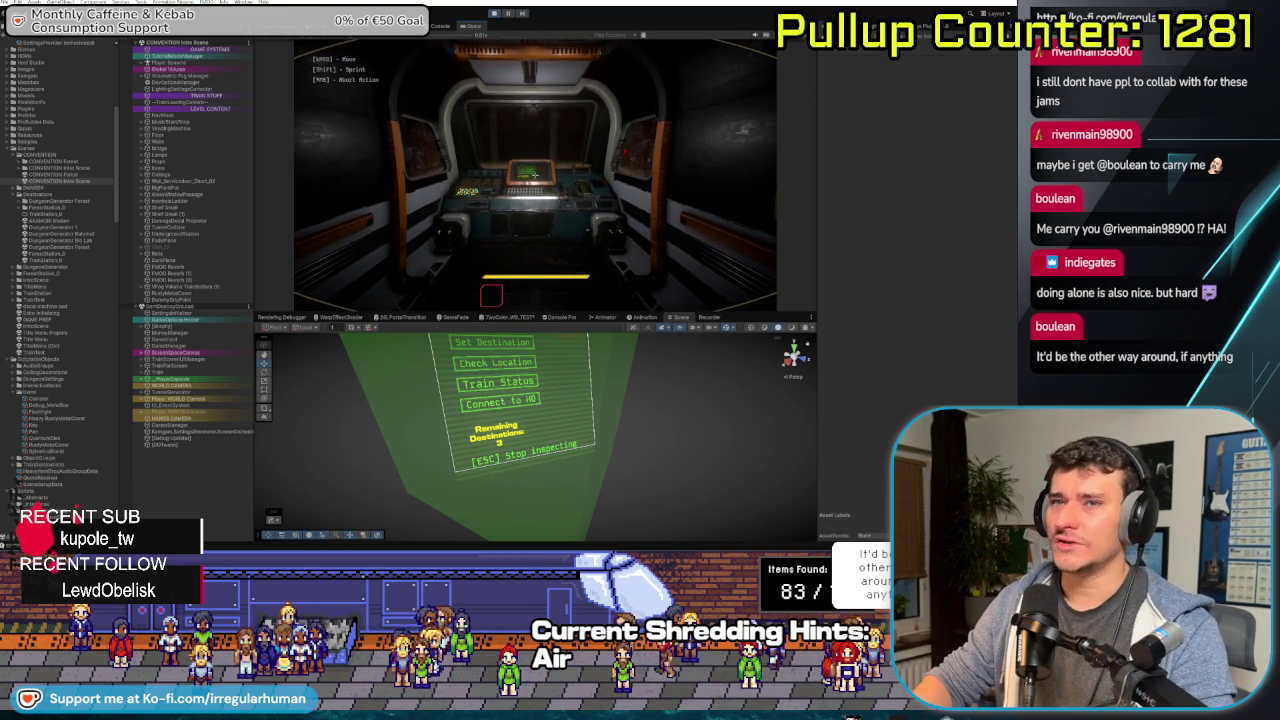
pyautogui.press('w')
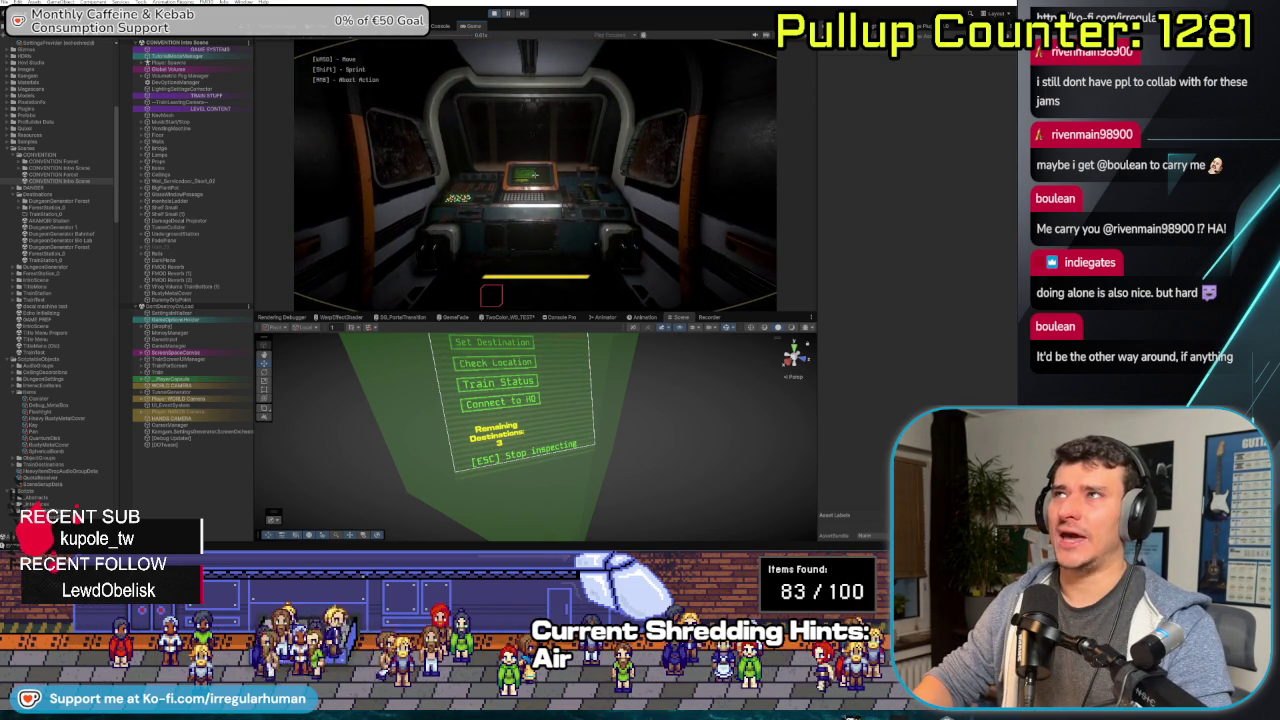
pyautogui.press('w')
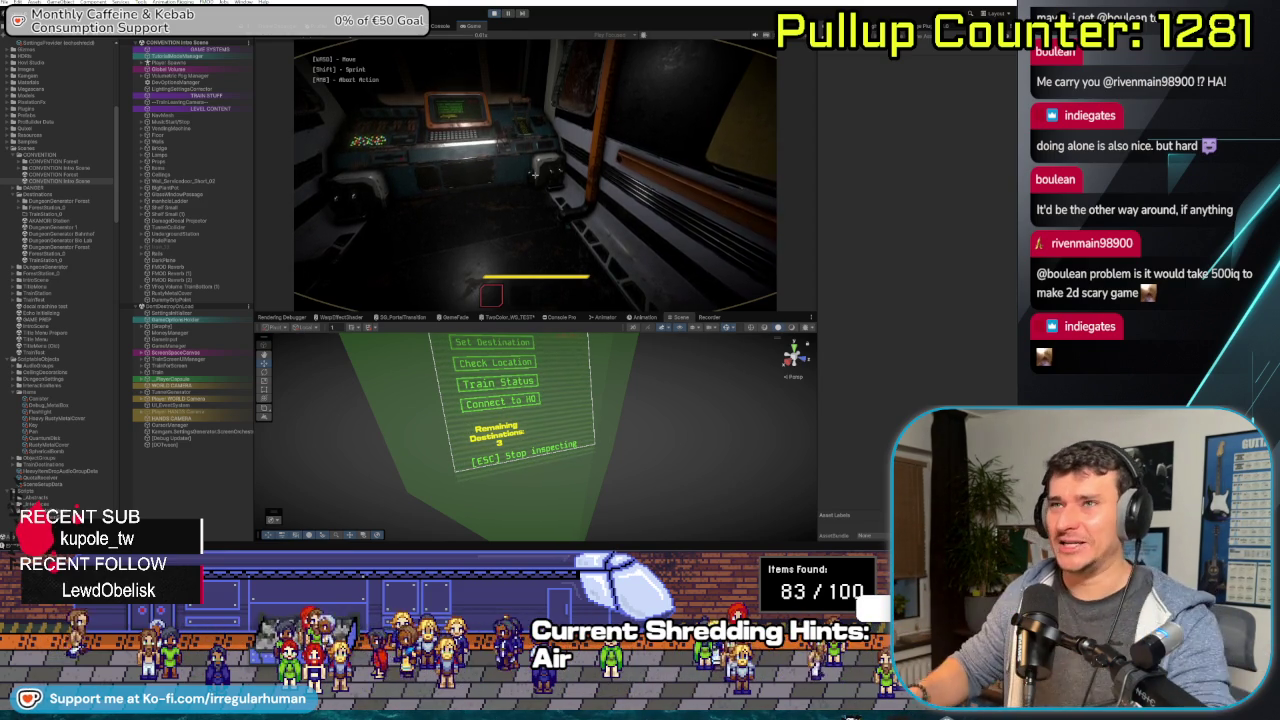
pyautogui.press('w')
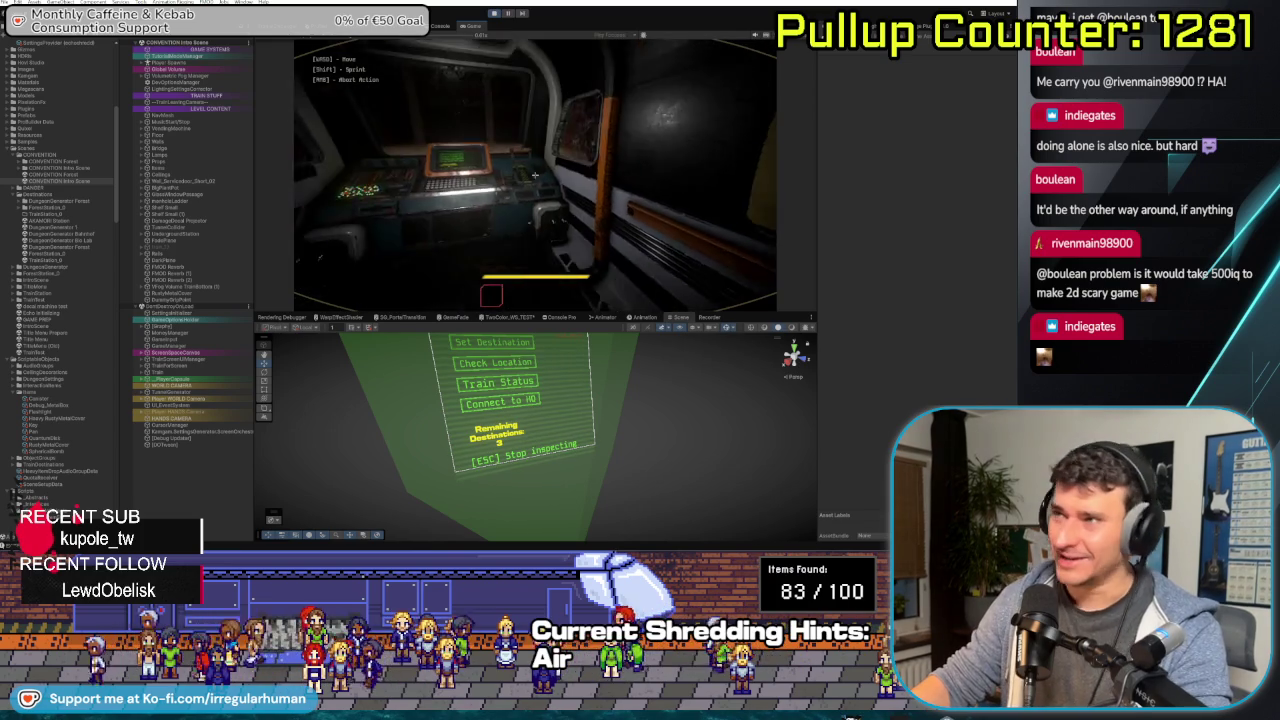
# - Open the terminal's Choose destination screen, go back to its main menu, then leave the terminal
pyautogui.click(535, 175)
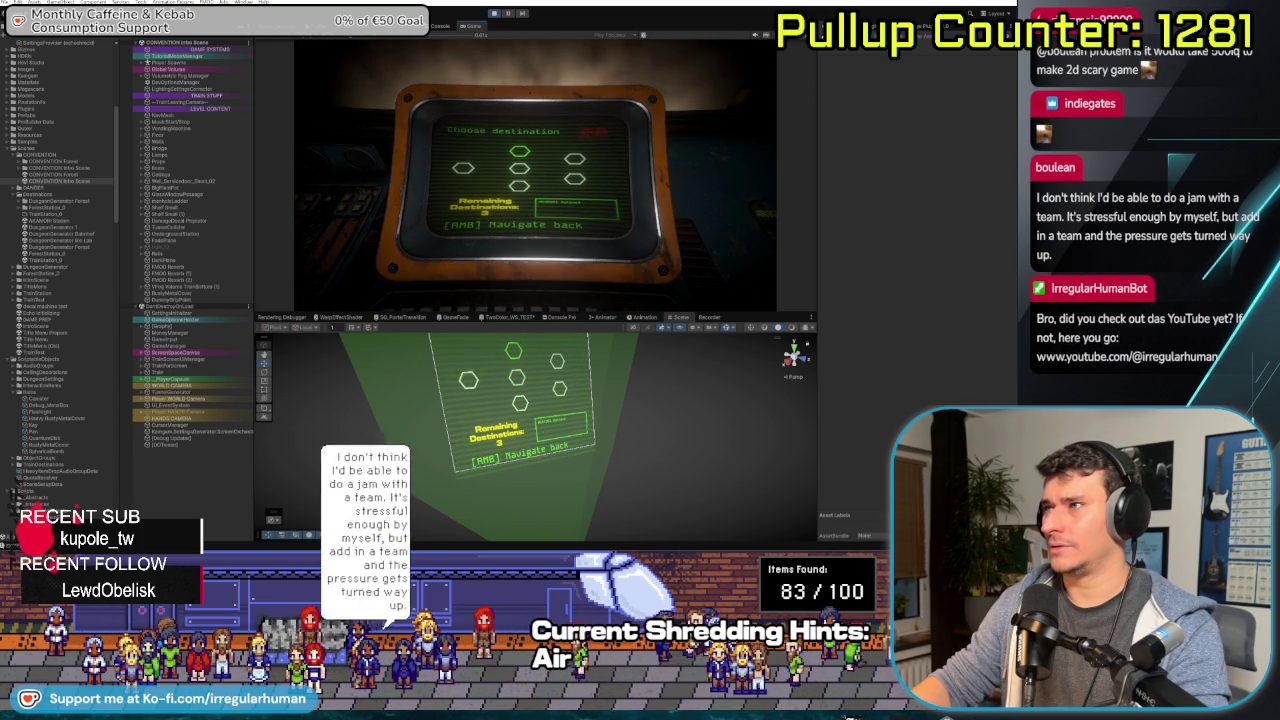
pyautogui.rightClick(535, 176)
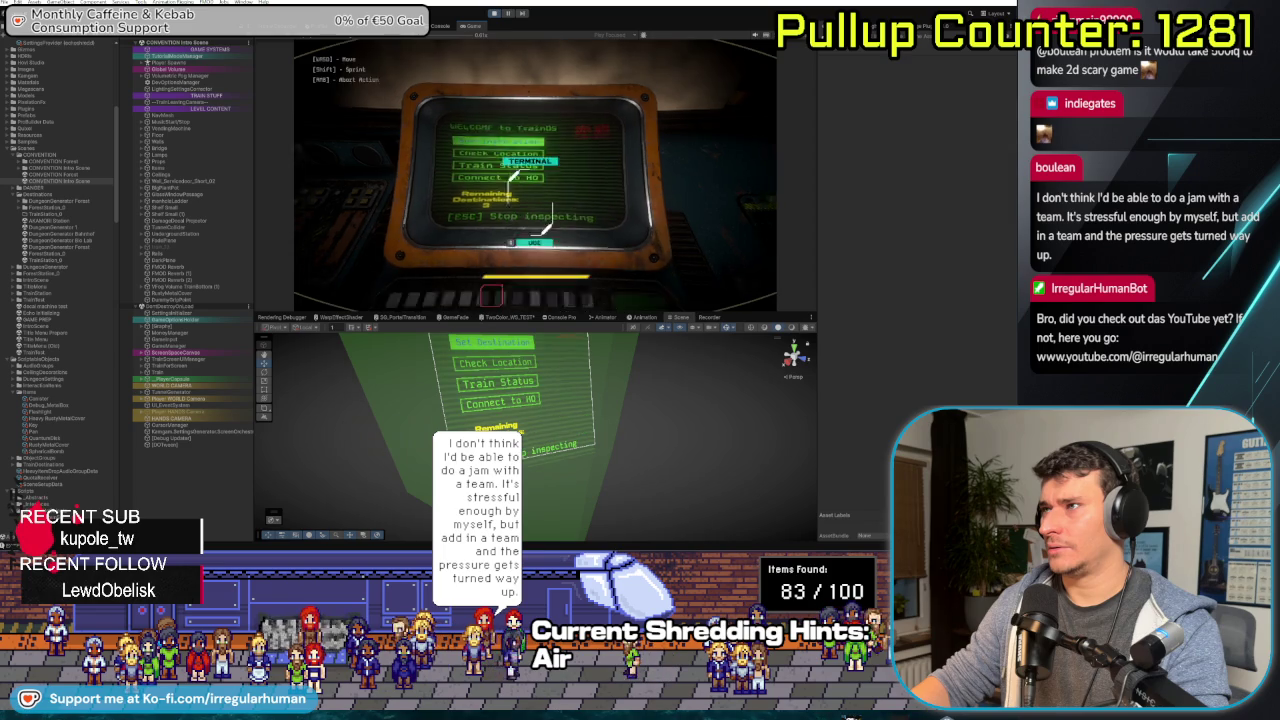
pyautogui.rightClick(535, 176)
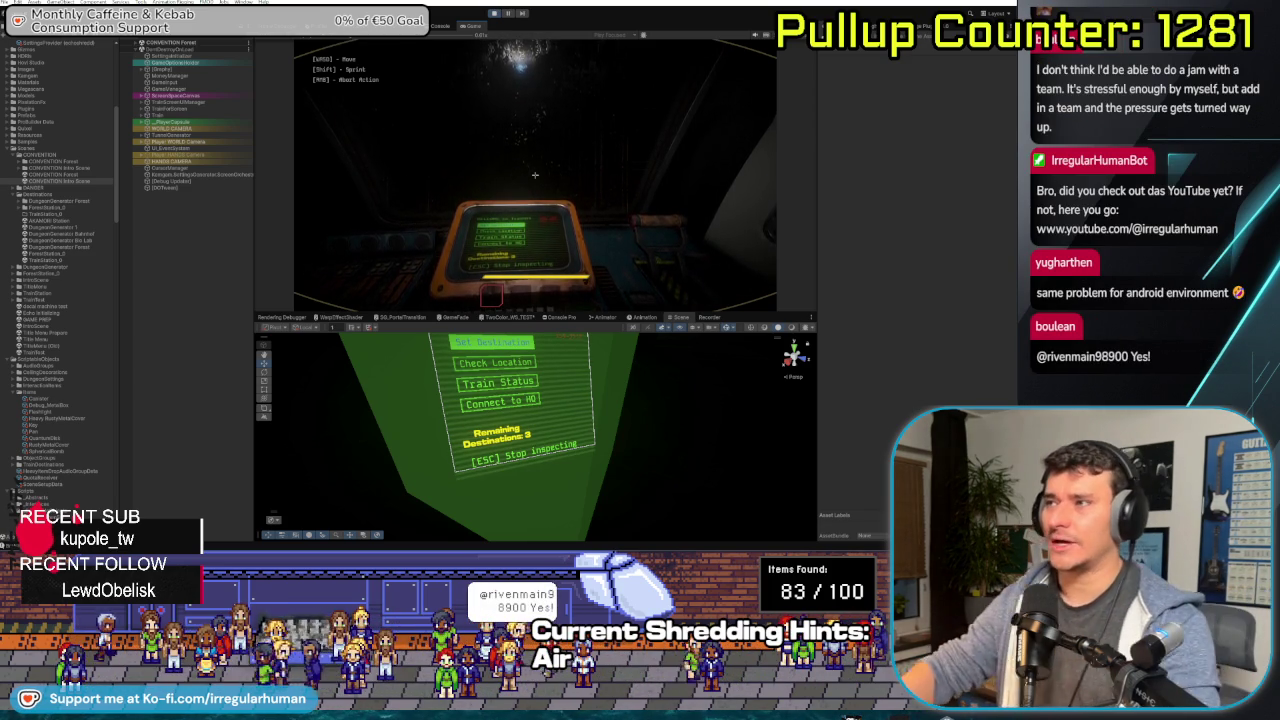
# - Step away from the monitor, walk out into the dark area, pause, and stop play mode
pyautogui.press('Escape')
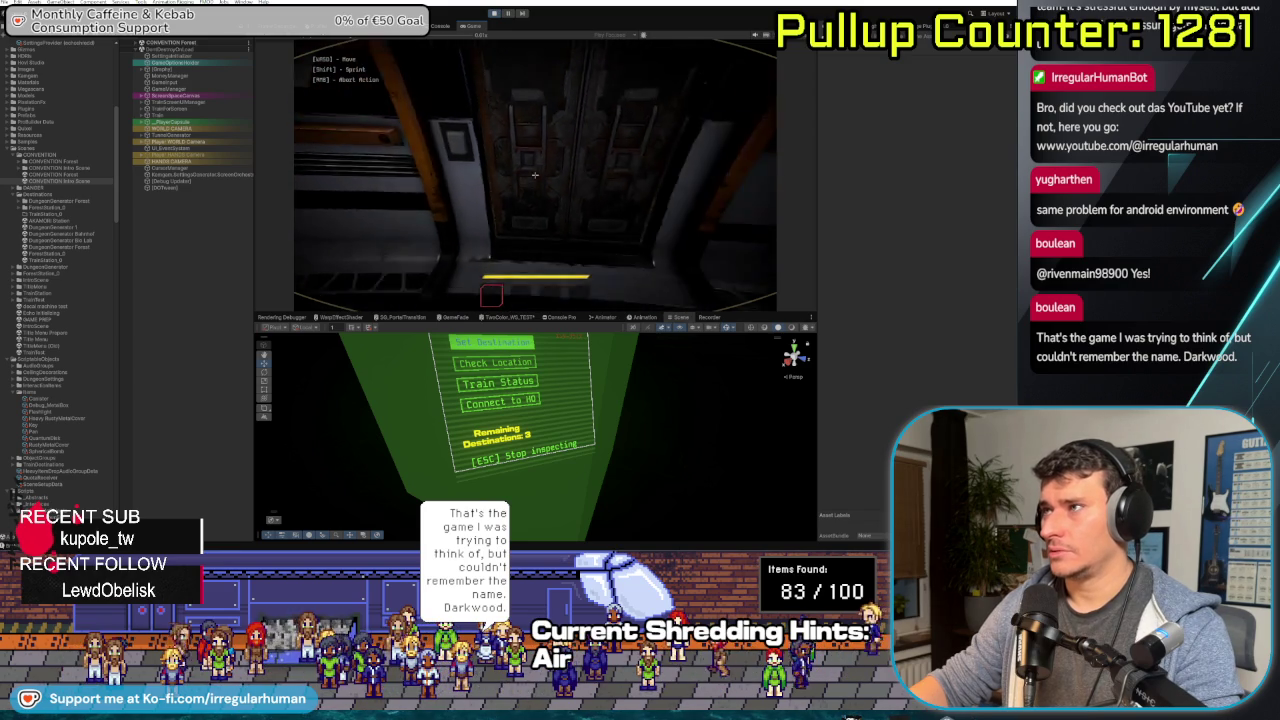
pyautogui.press('w')
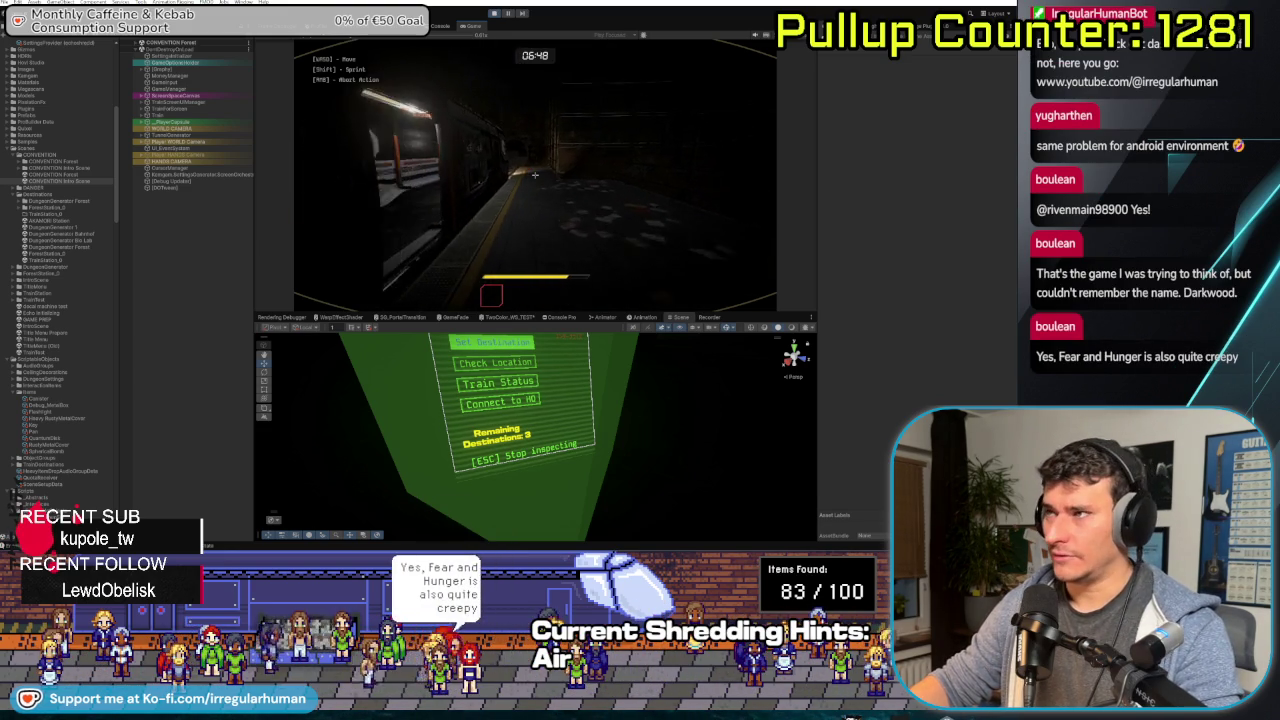
pyautogui.press('Escape')
pyautogui.click(494, 13)
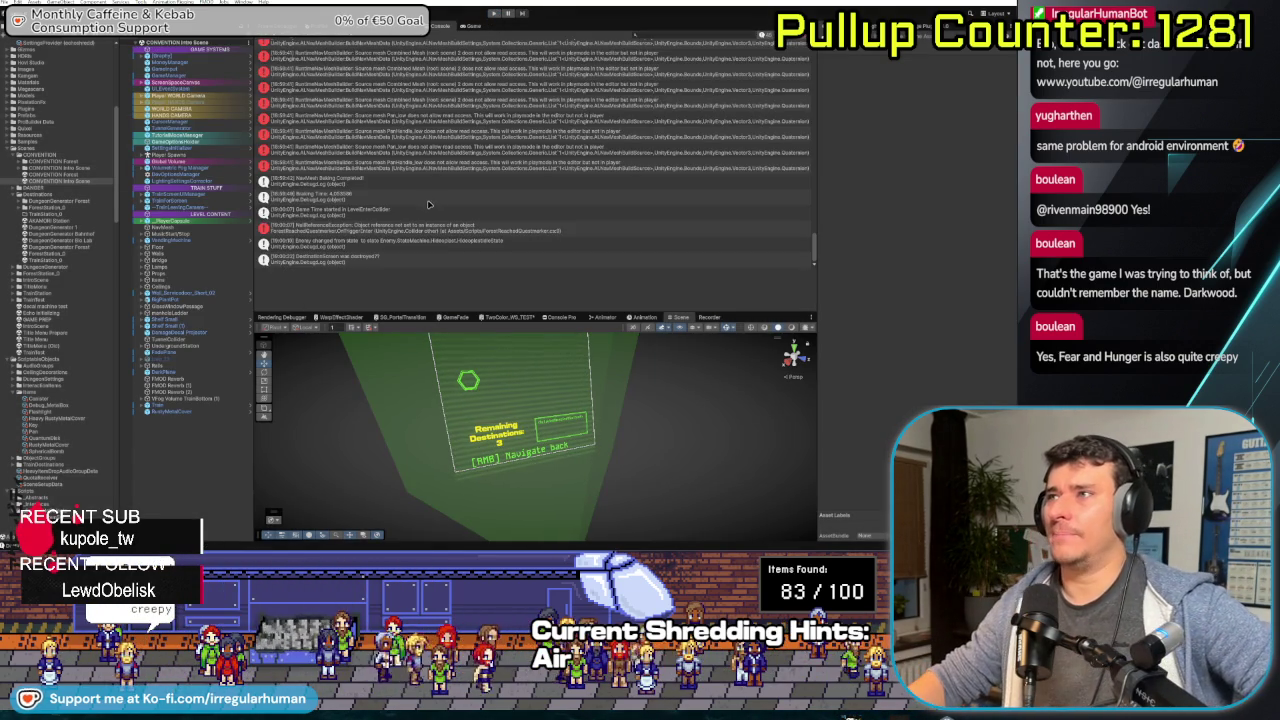
# - From the mesh read-access error, enable Read/Write on the flagged model and apply the import settings
pyautogui.click(443, 120)
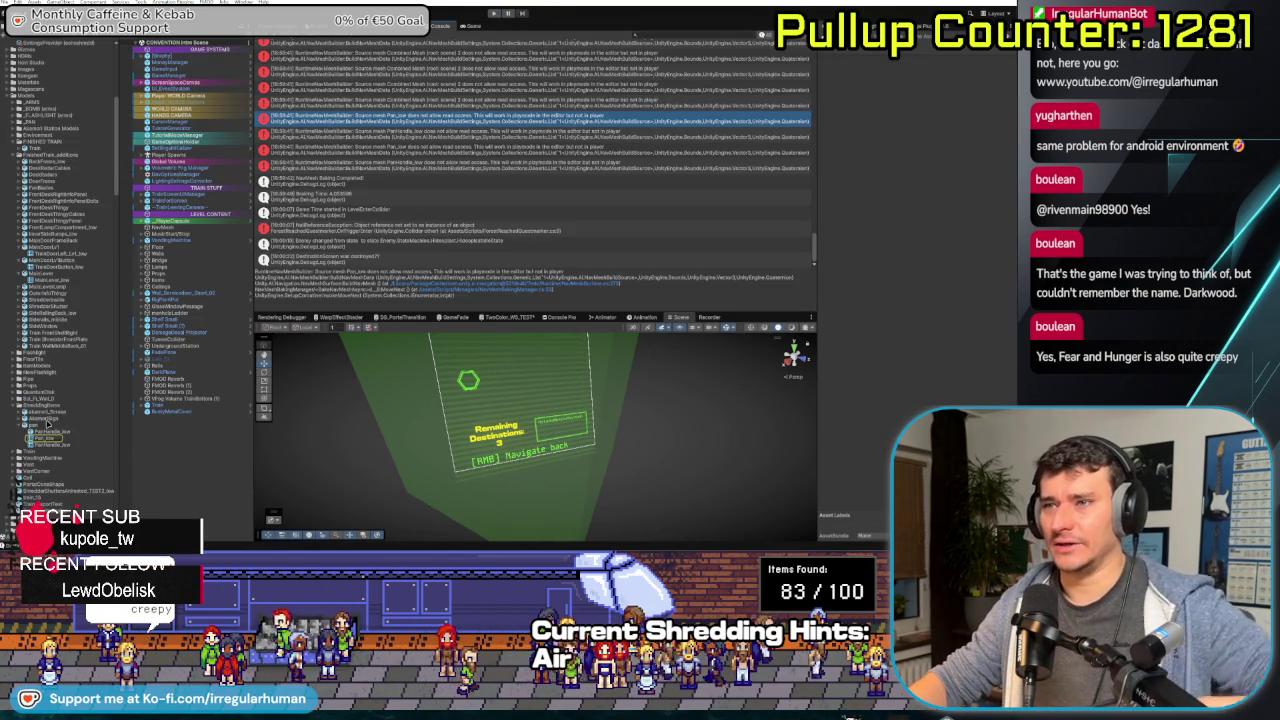
pyautogui.click(46, 425)
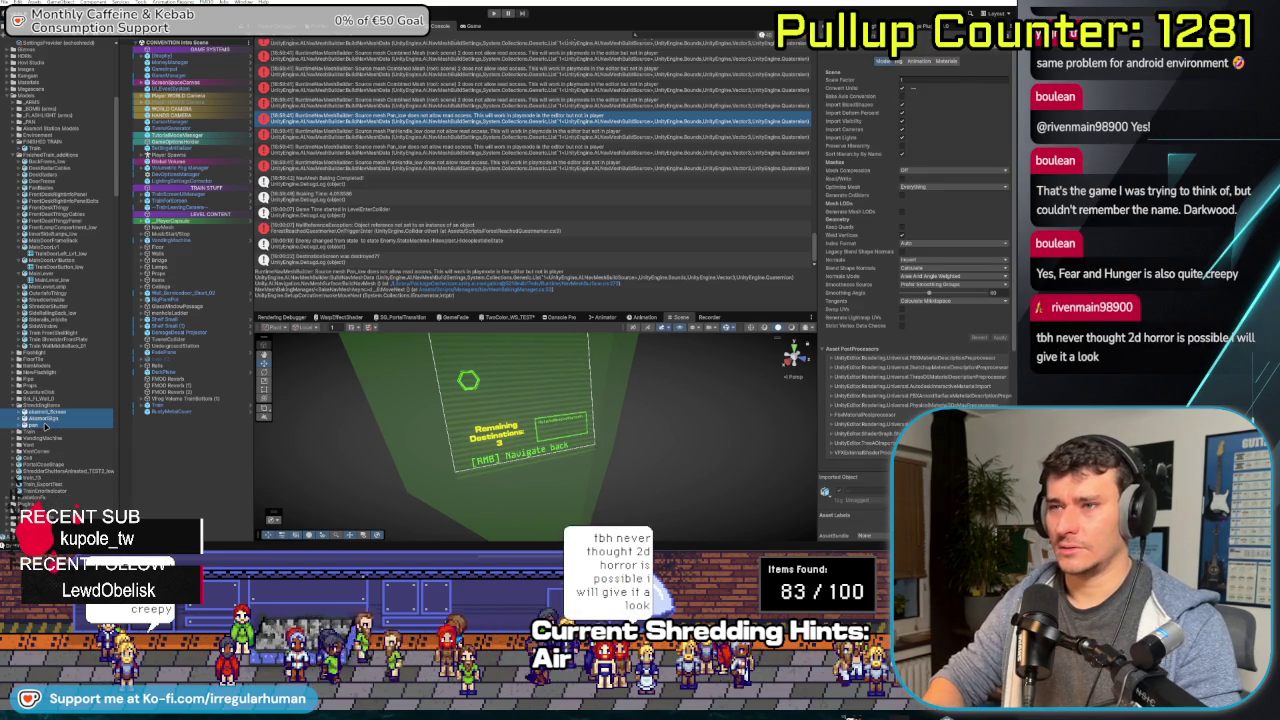
pyautogui.click(901, 178)
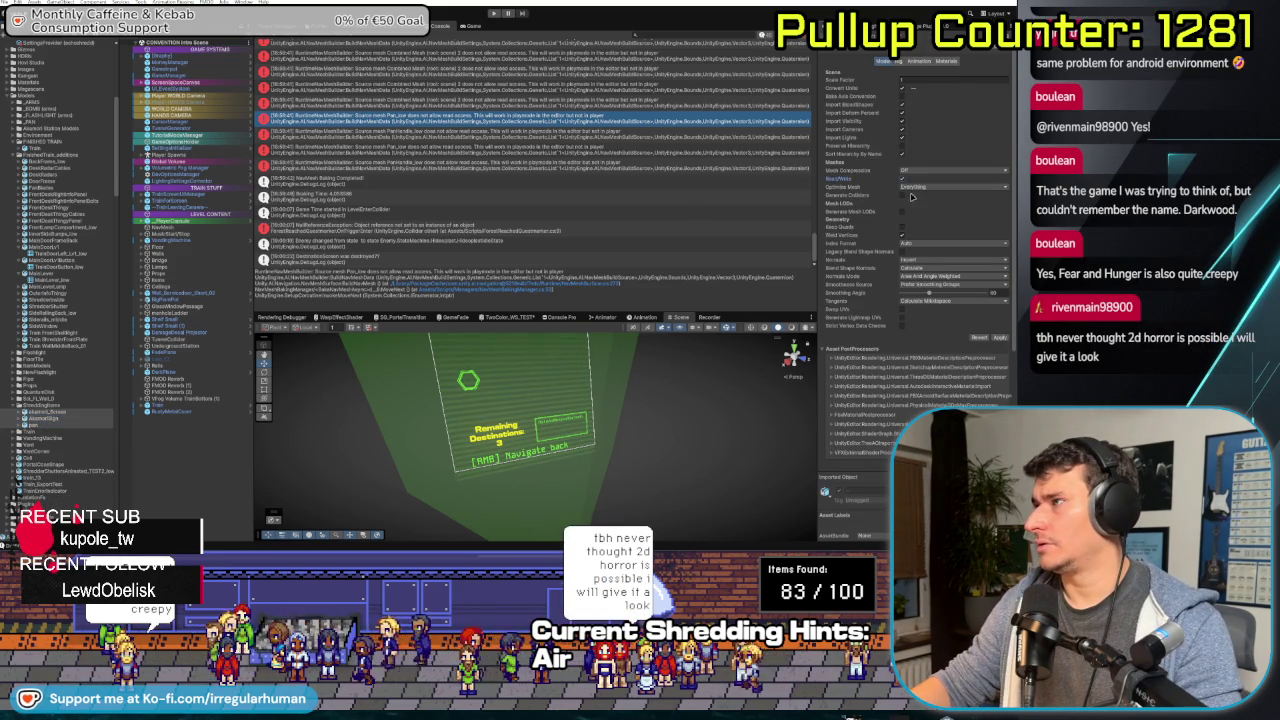
pyautogui.click(1000, 337)
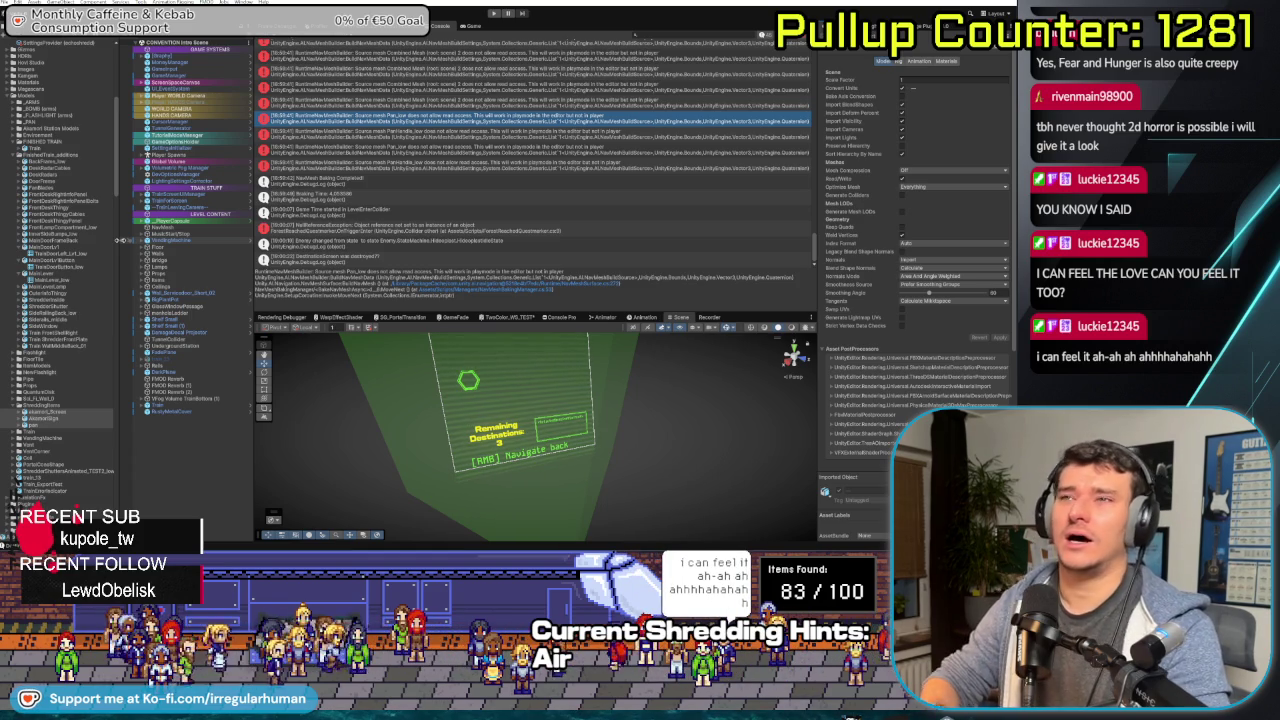
# - Scroll the Console and inspect the mesh read-access and ArgumentOutOfRangeException entries
pyautogui.scroll(5, 432, 188)
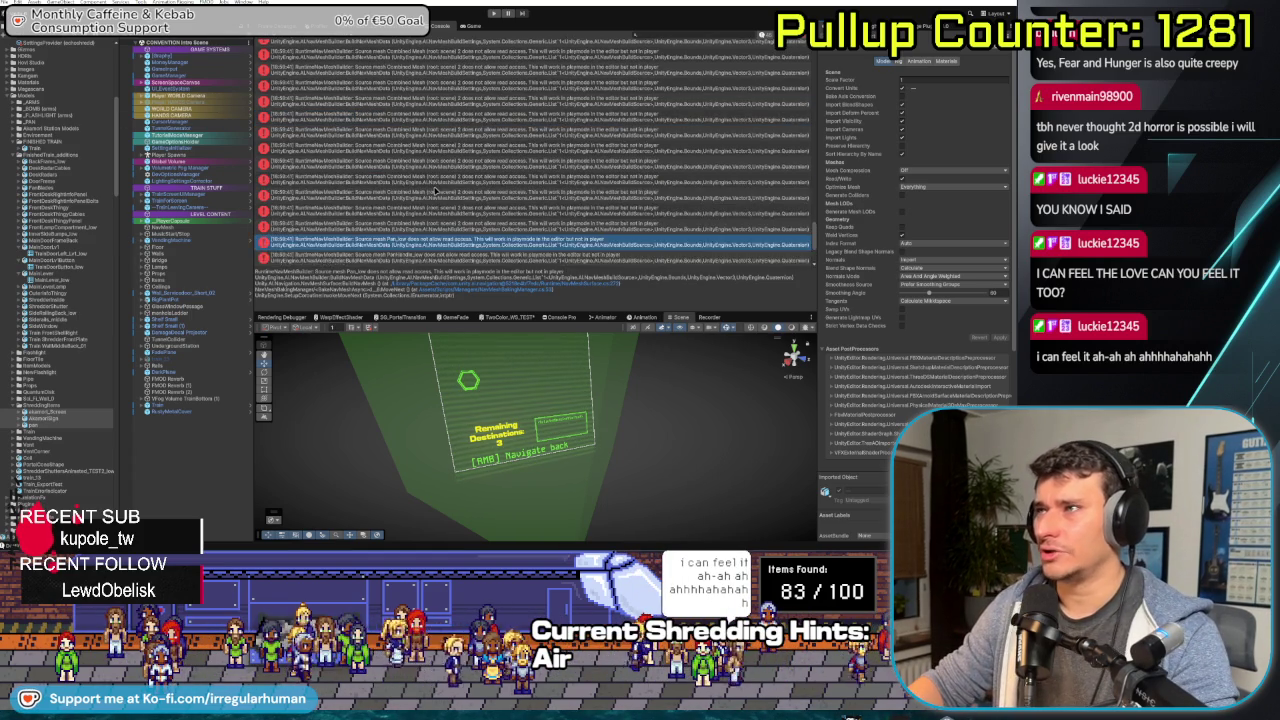
pyautogui.scroll(-3, 408, 135)
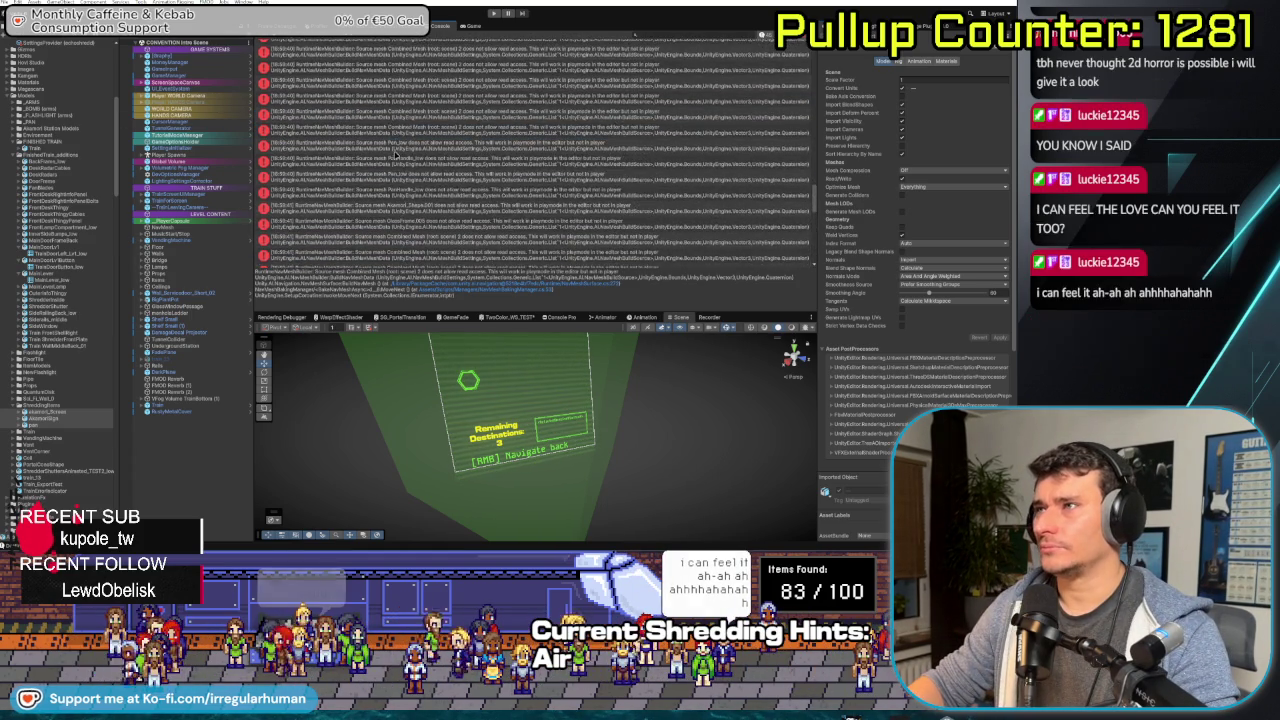
pyautogui.scroll(4, 400, 156)
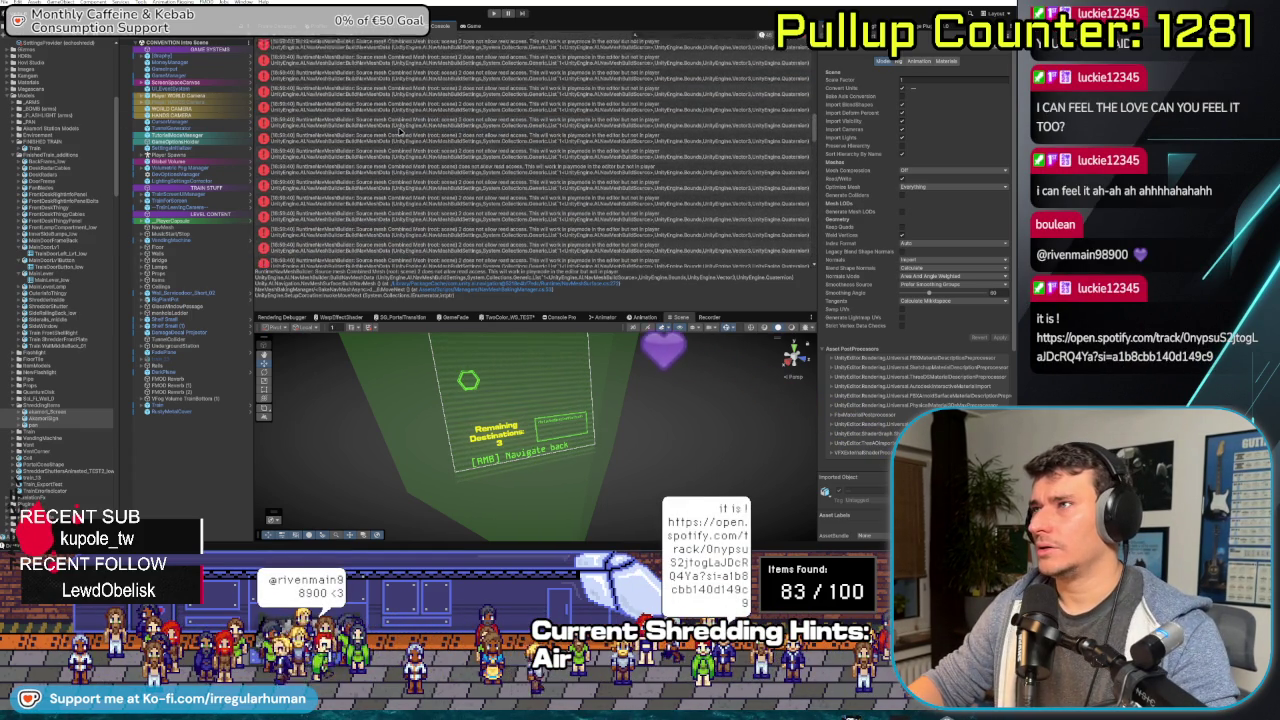
pyautogui.scroll(3, 415, 128)
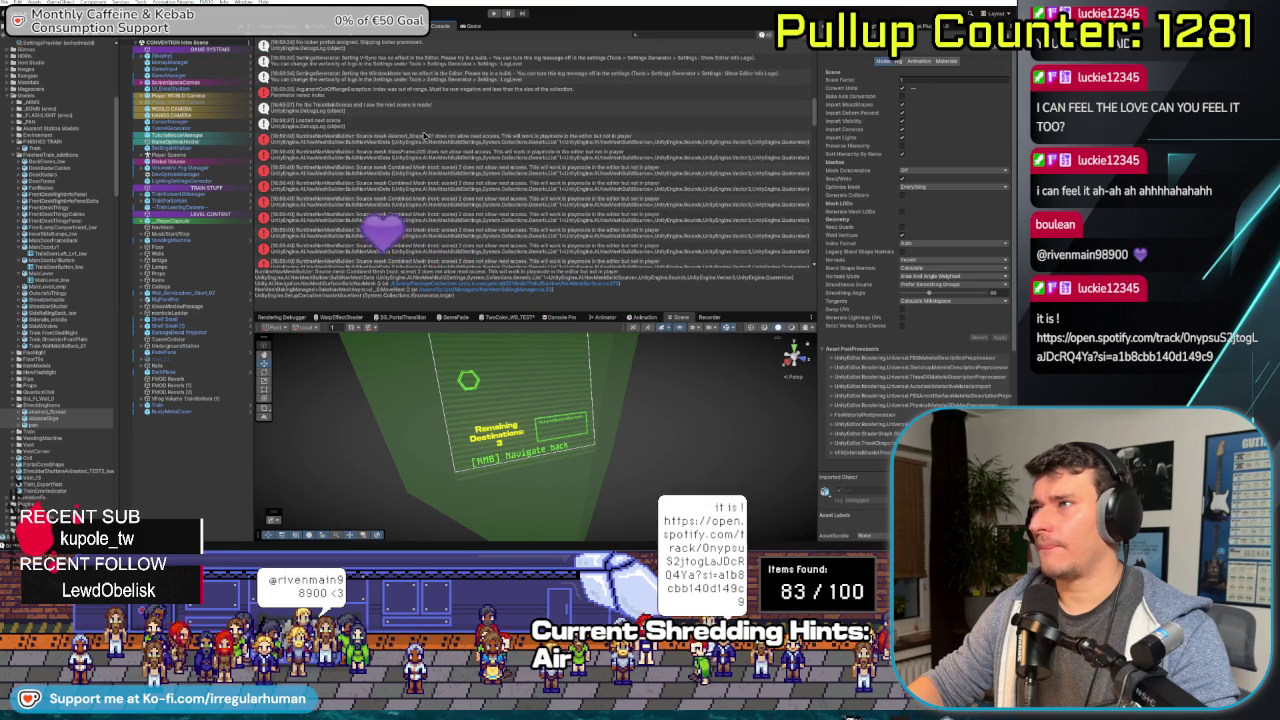
pyautogui.click(427, 137)
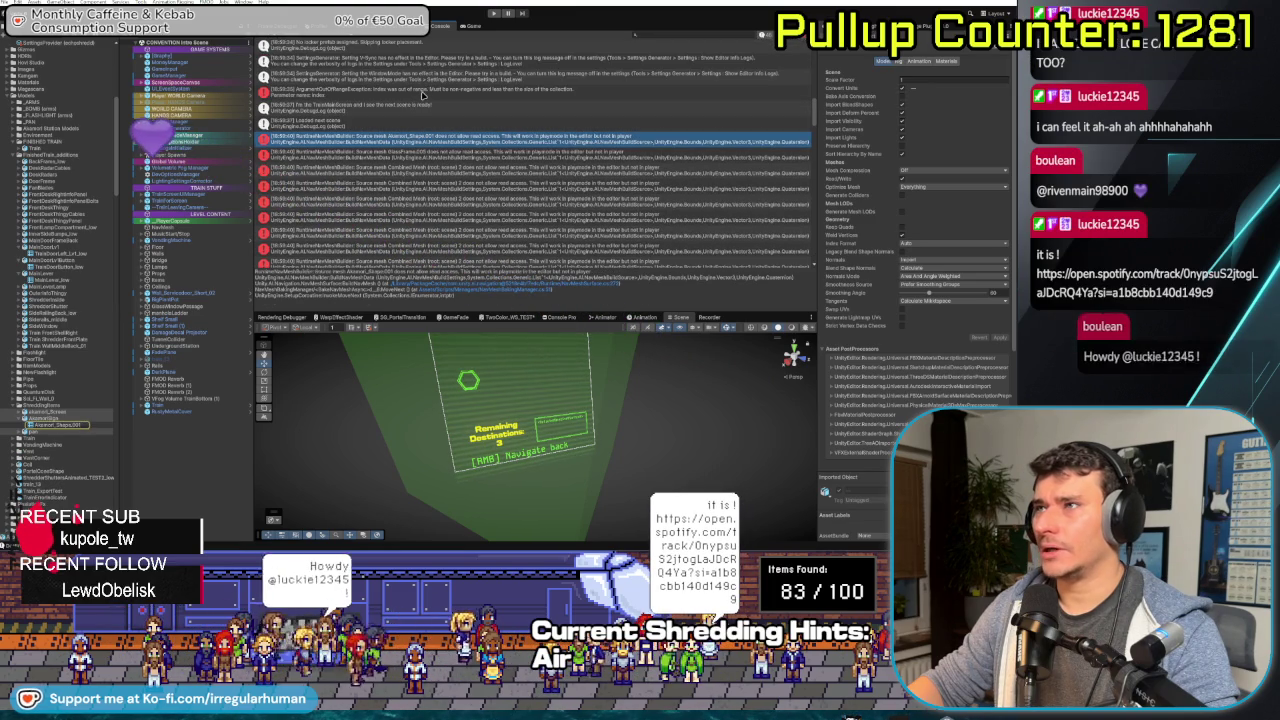
pyautogui.click(414, 96)
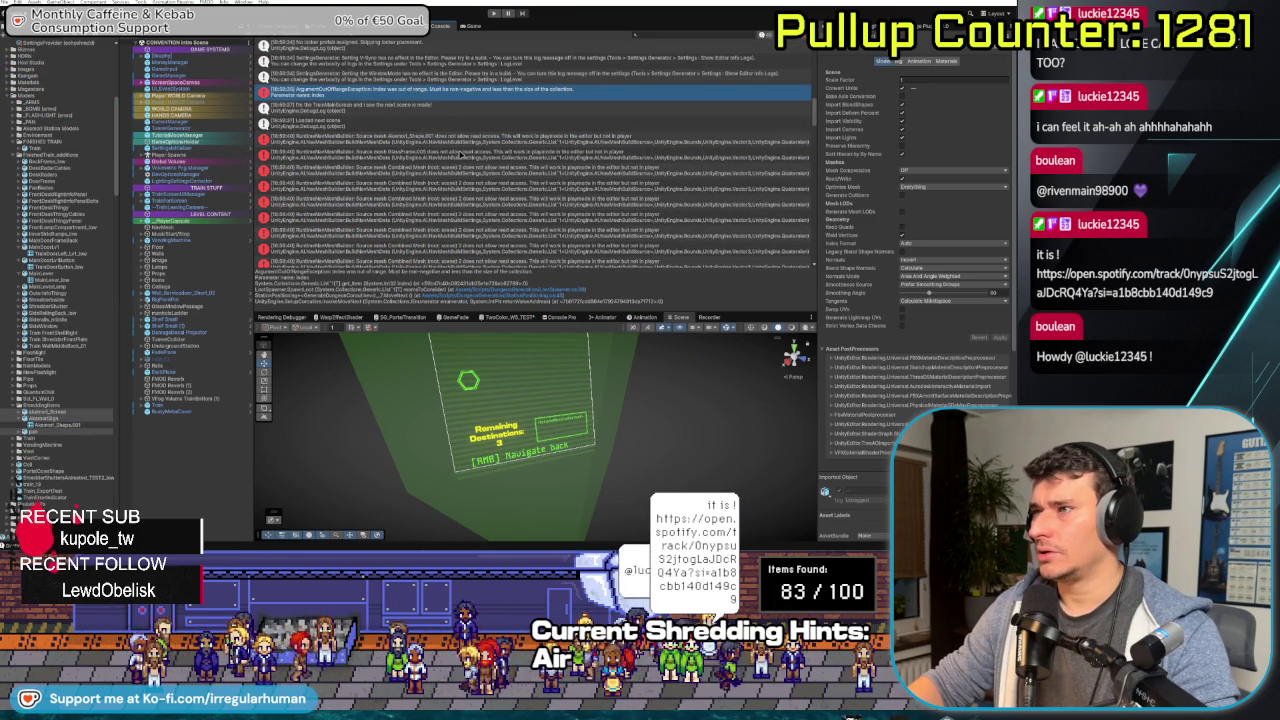
# - Show the NullReferenceException, then the SettingsGenerator NULL error's stack trace
pyautogui.scroll(1, 461, 151)
pyautogui.scroll(-5, 461, 151)
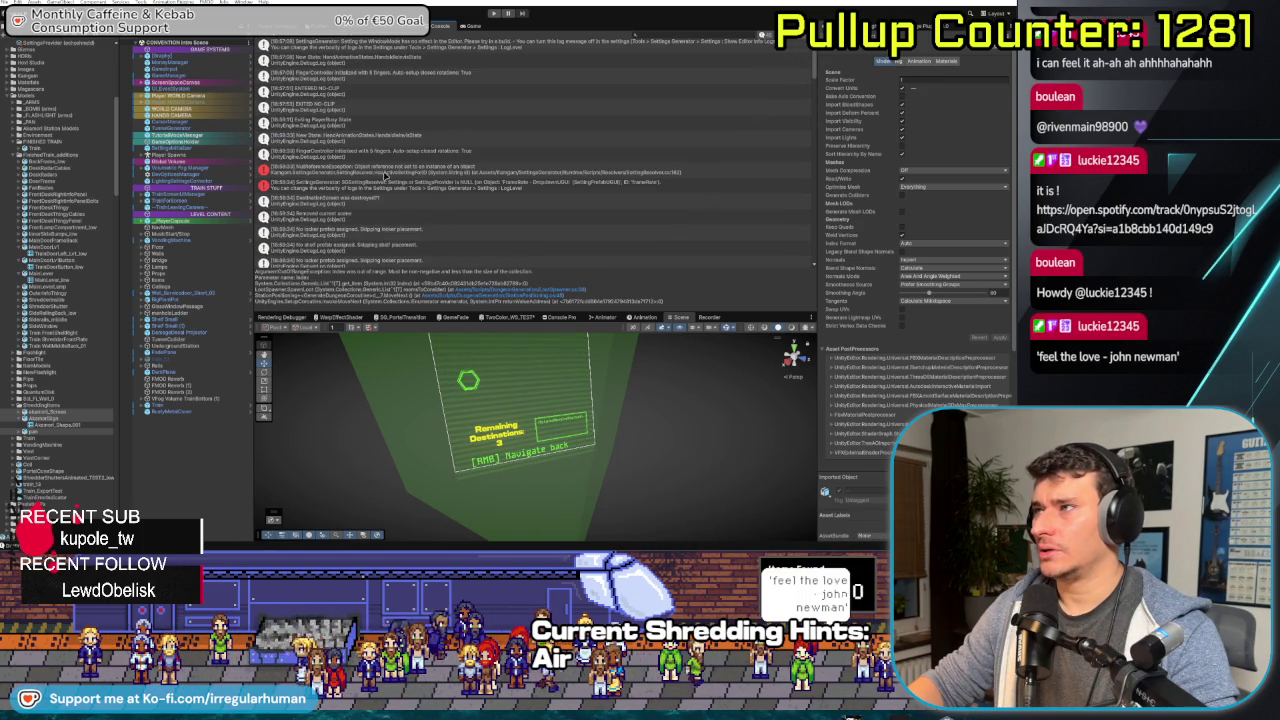
pyautogui.click(385, 175)
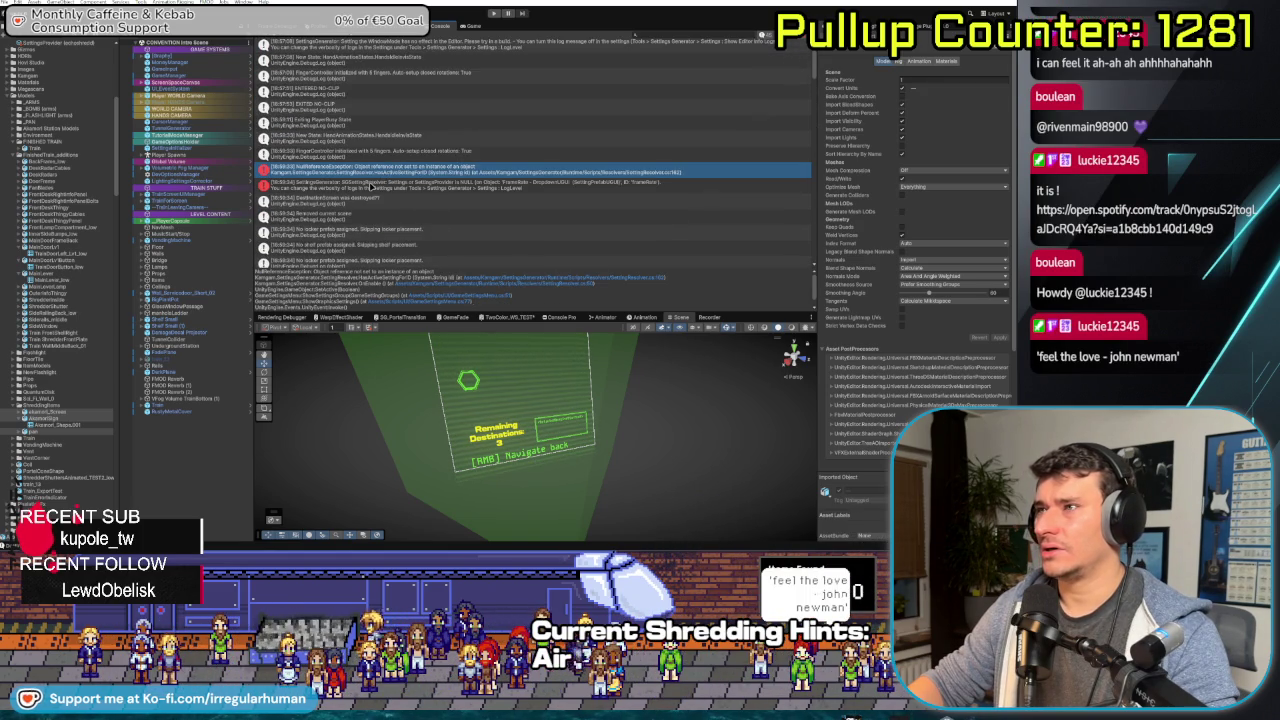
pyautogui.click(372, 186)
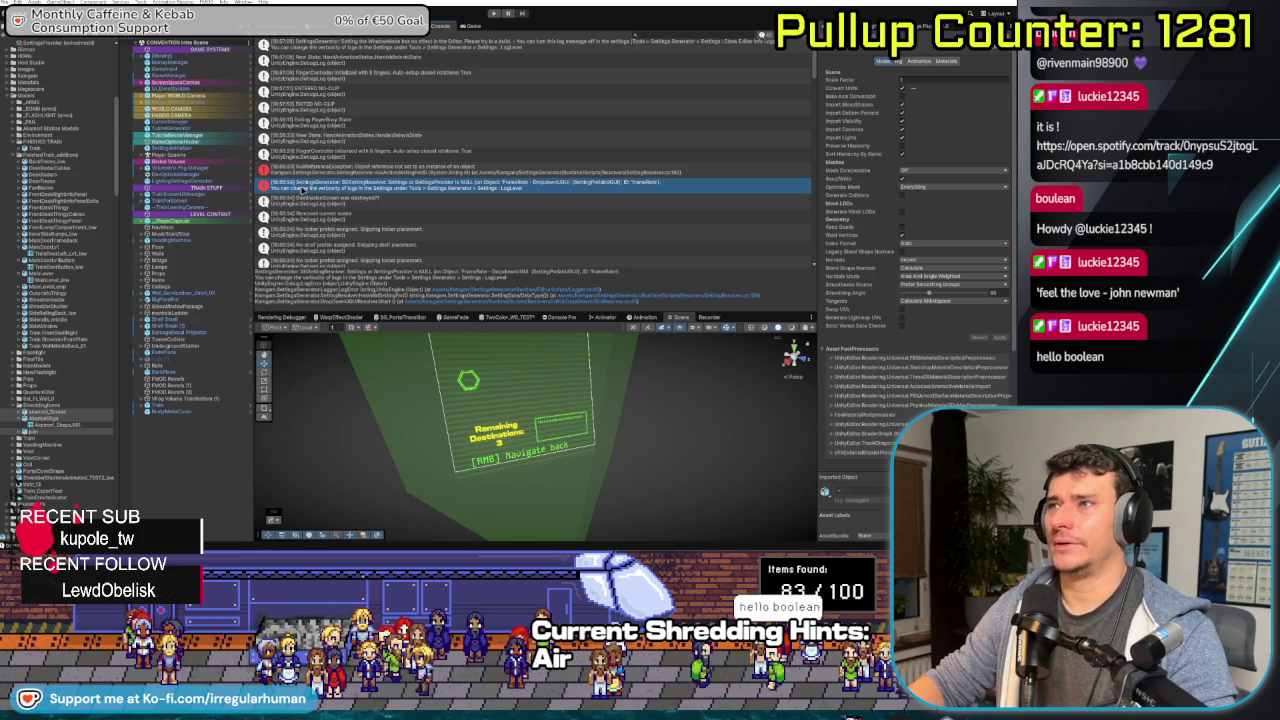
# - Open SettingsResolver.cs at HasValidSettingForID in Rider from the error, then return to Unity
pyautogui.doubleClick(300, 190)
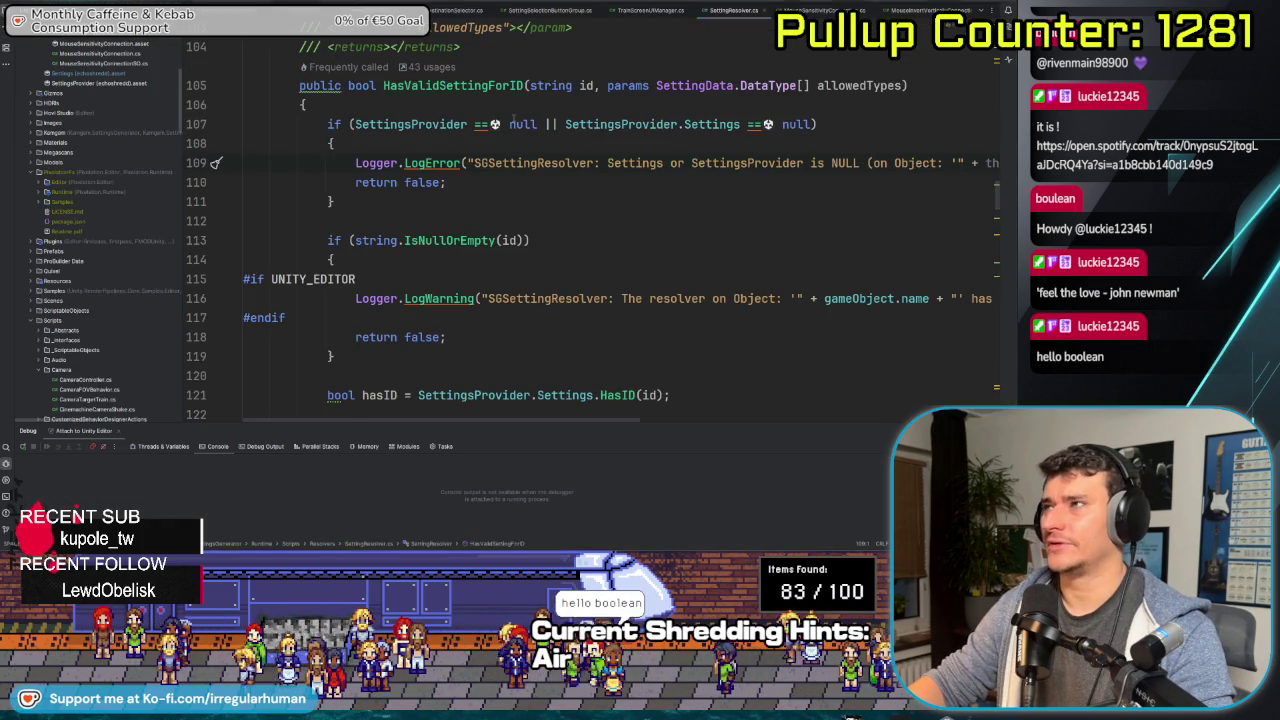
pyautogui.hotkey('alt', 'Tab')
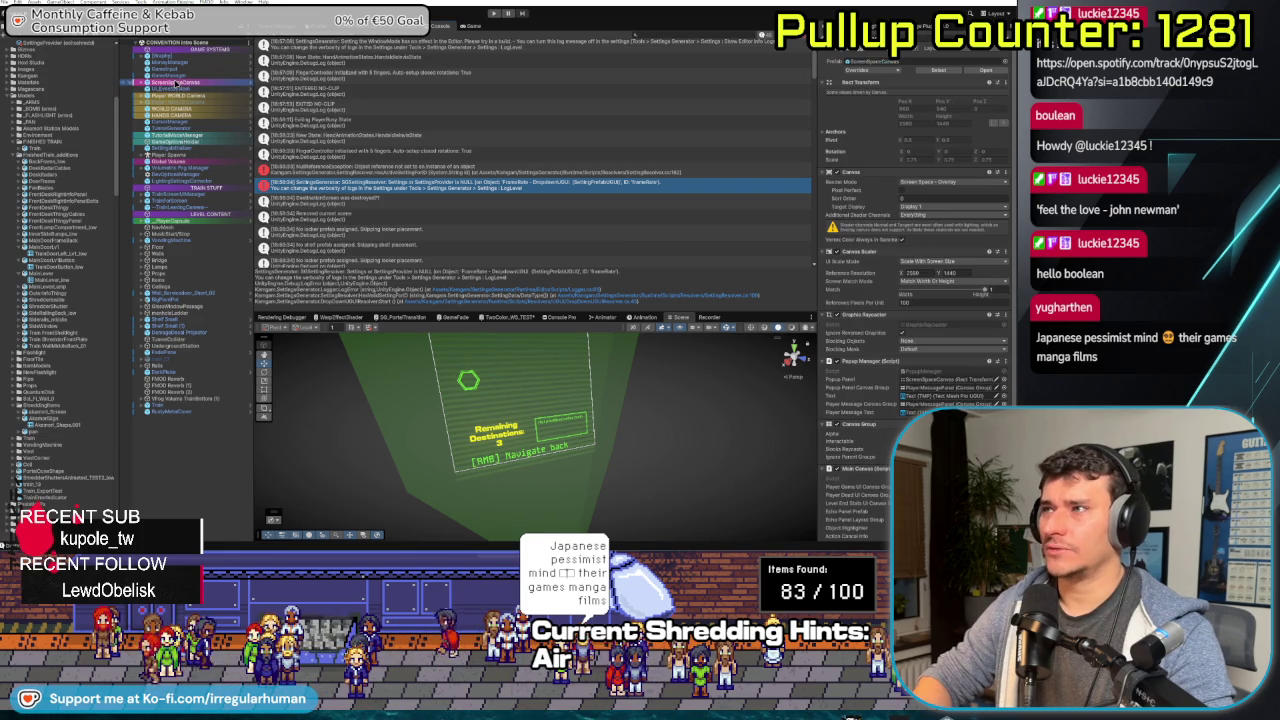
# - Select Canvas and expand it down through PausePanel to SettingsPanel's children
pyautogui.click(175, 82)
pyautogui.press('Right')
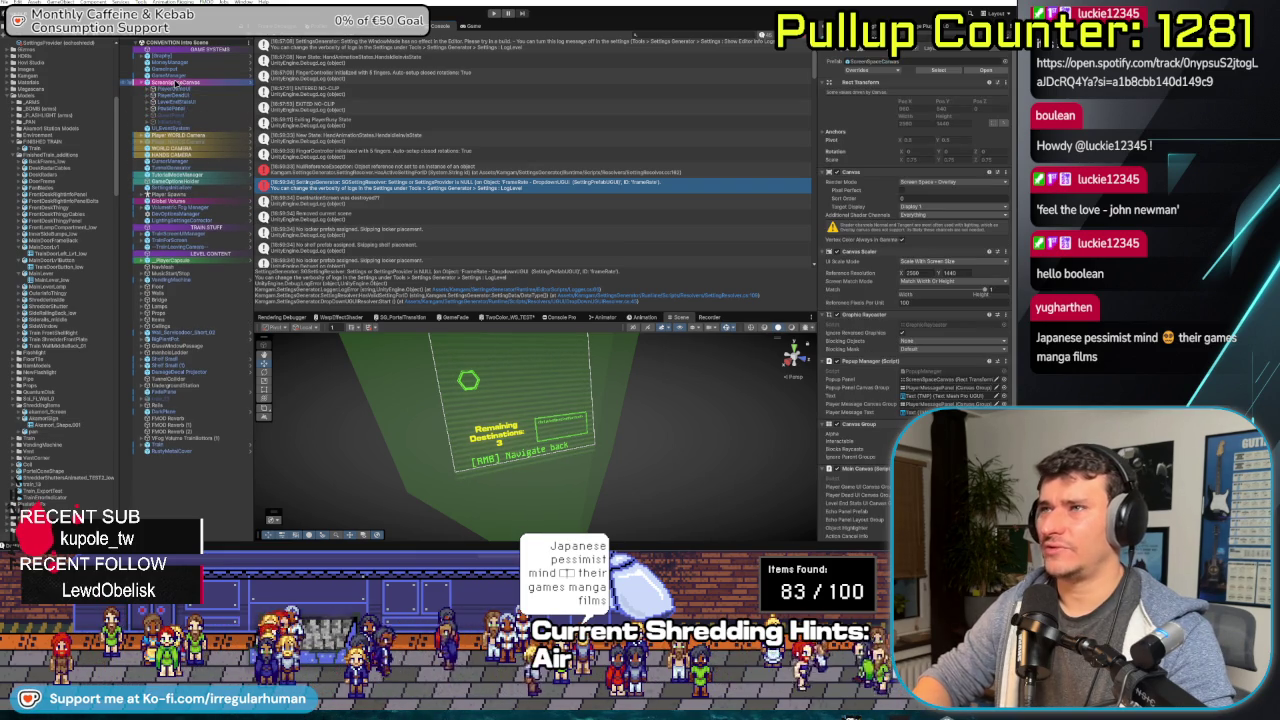
pyautogui.press('Down')
pyautogui.press('Down')
pyautogui.press('Down')
pyautogui.press('Down')
pyautogui.press('Down')
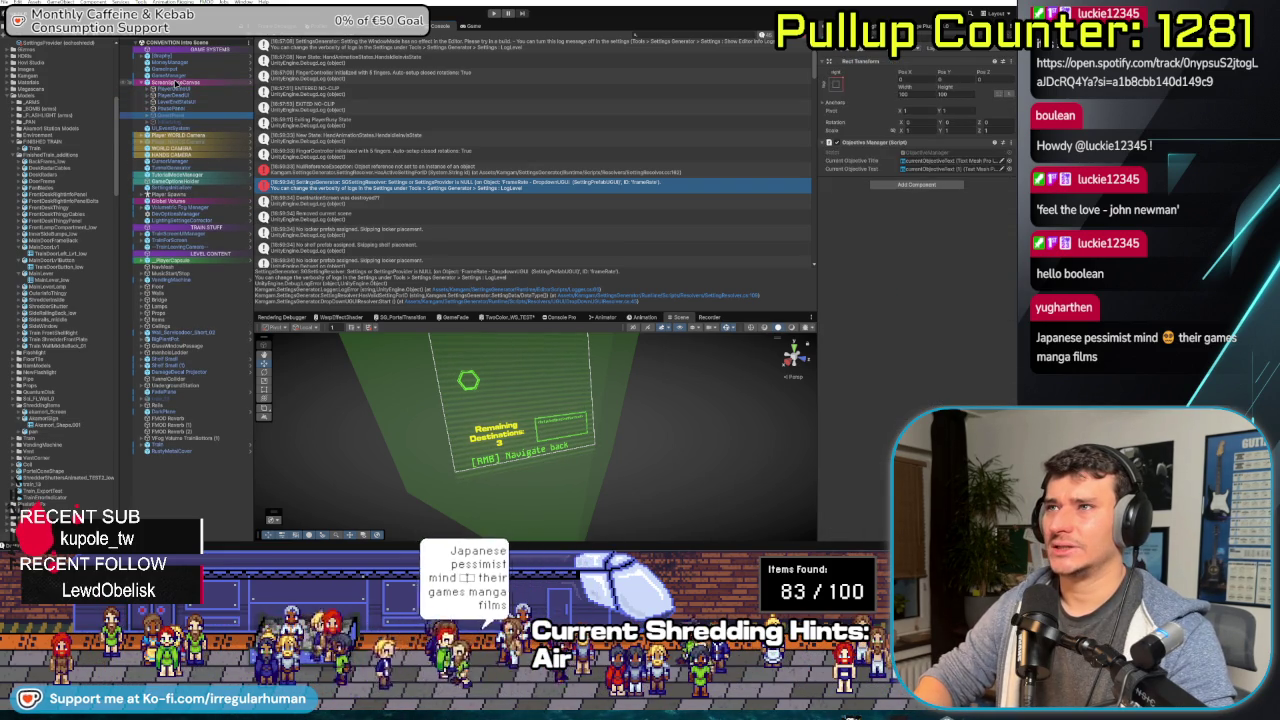
pyautogui.press('Up')
pyautogui.press('Right')
pyautogui.press('Down')
pyautogui.press('Down')
pyautogui.press('Right')
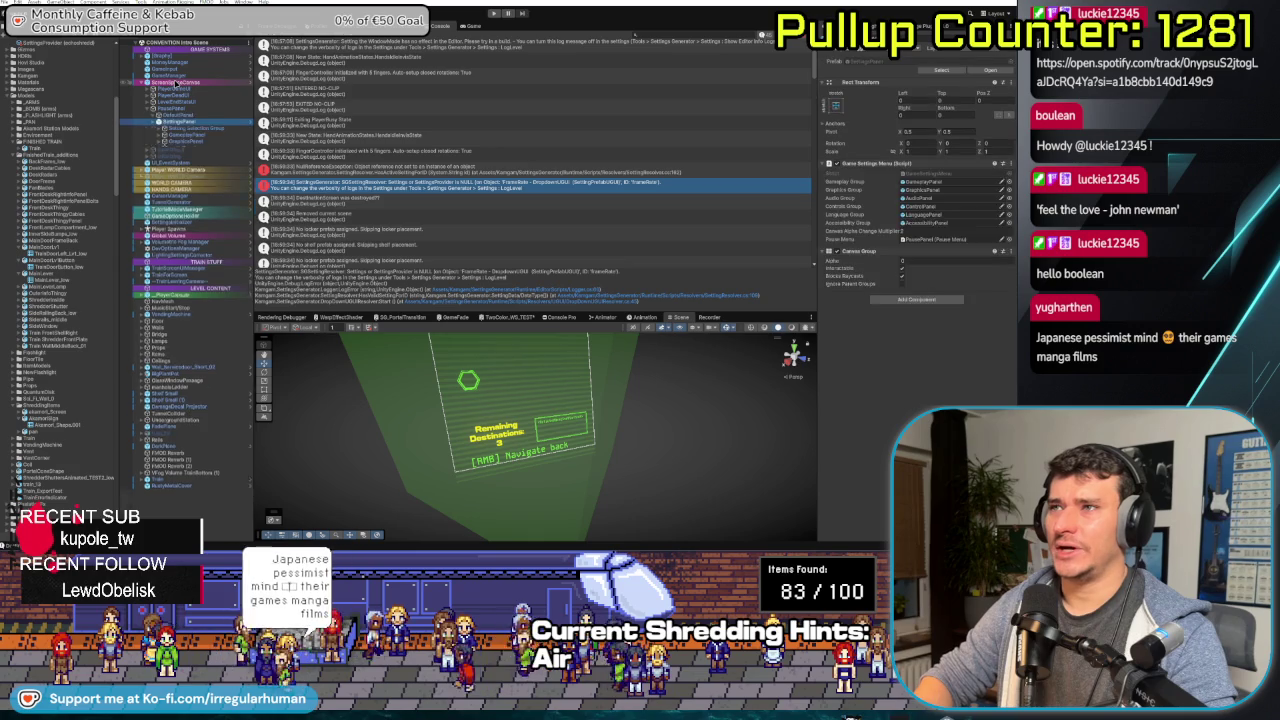
pyautogui.press('Down')
pyautogui.press('Down')
pyautogui.press('Down')
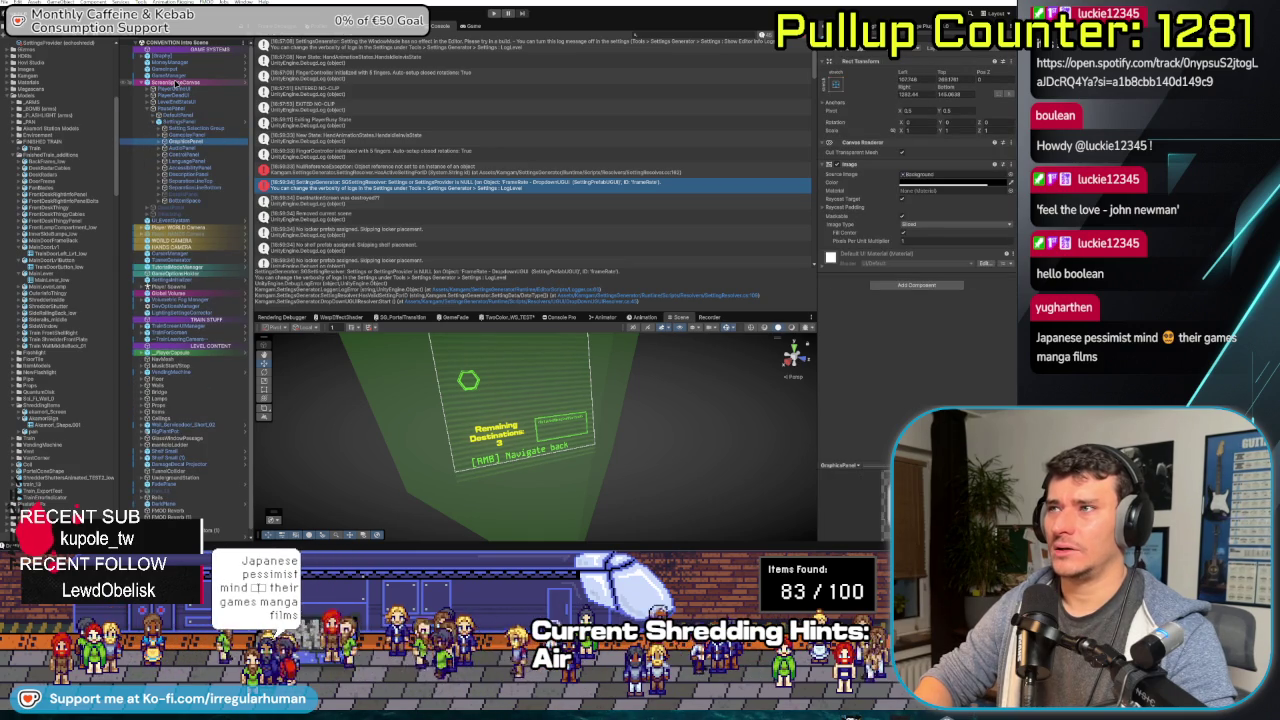
# - Expand GraphicsPanel > Scroll View > Content > Screen Labels to the General Part Group items
pyautogui.press('Right')
pyautogui.press('Down')
pyautogui.press('Down')
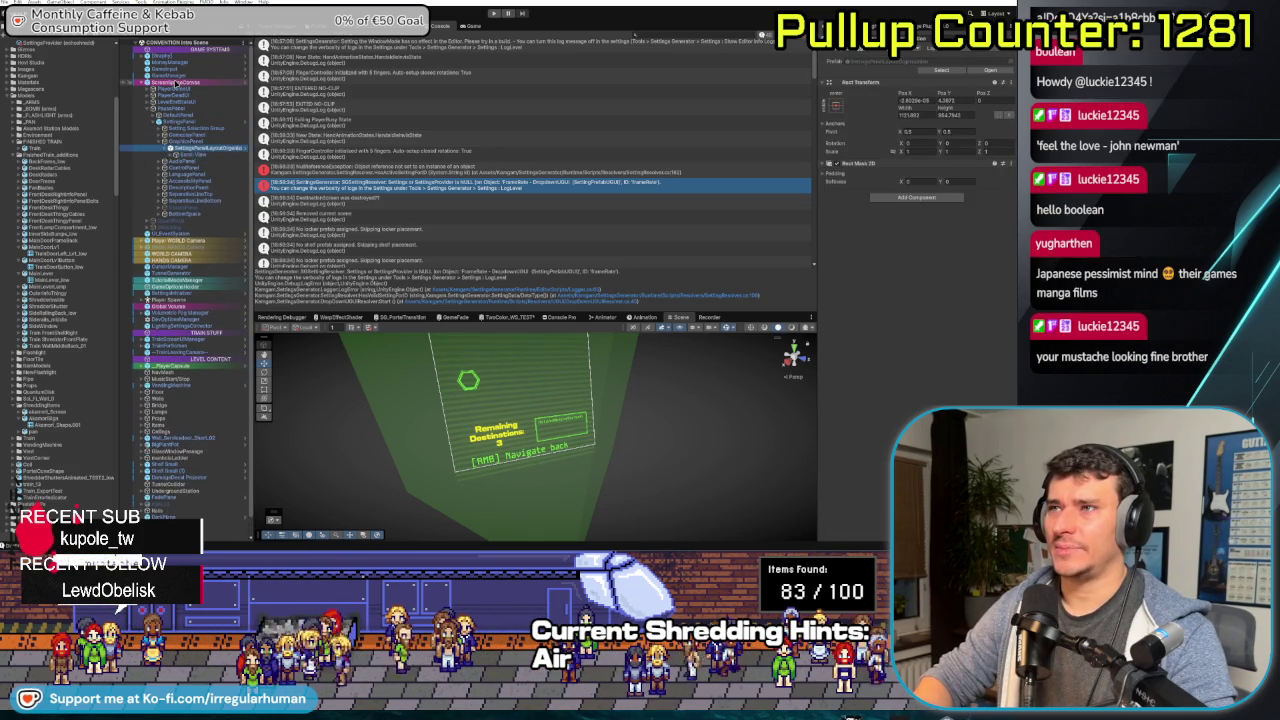
pyautogui.press('Right')
pyautogui.press('Down')
pyautogui.press('Right')
pyautogui.press('Down')
pyautogui.press('Right')
pyautogui.press('Down')
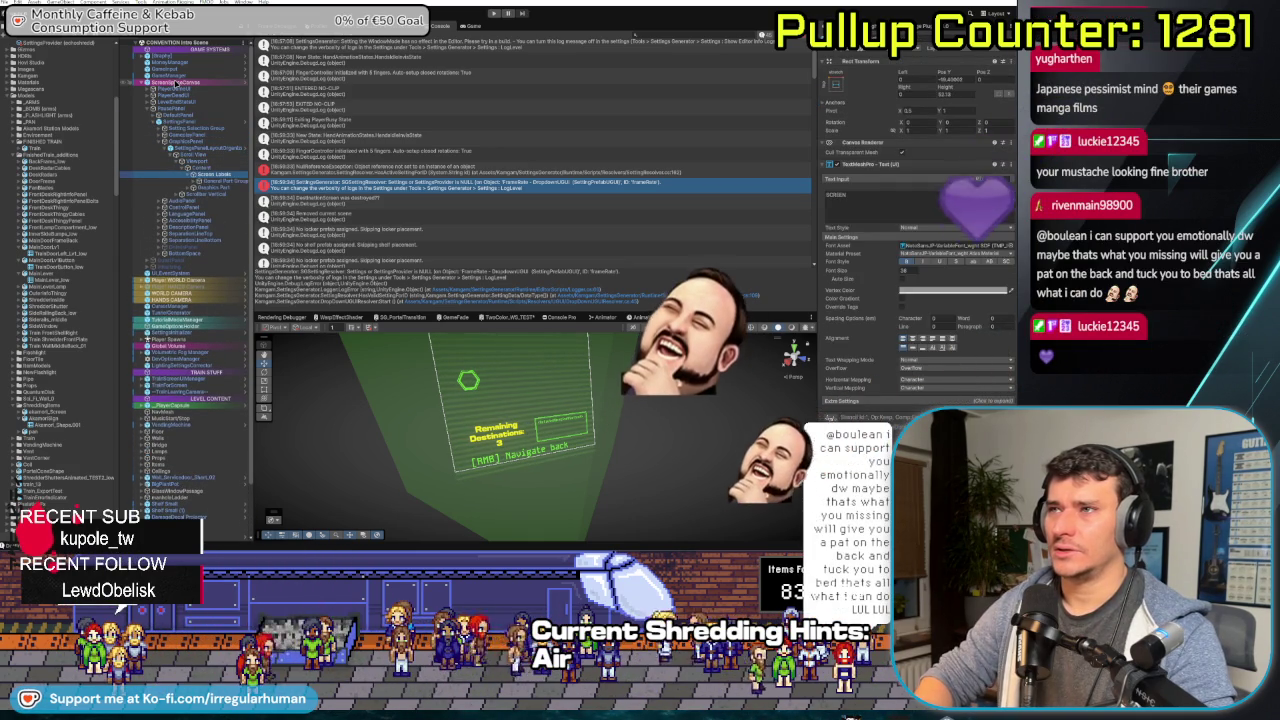
pyautogui.press('Right')
pyautogui.press('Down')
pyautogui.press('Right')
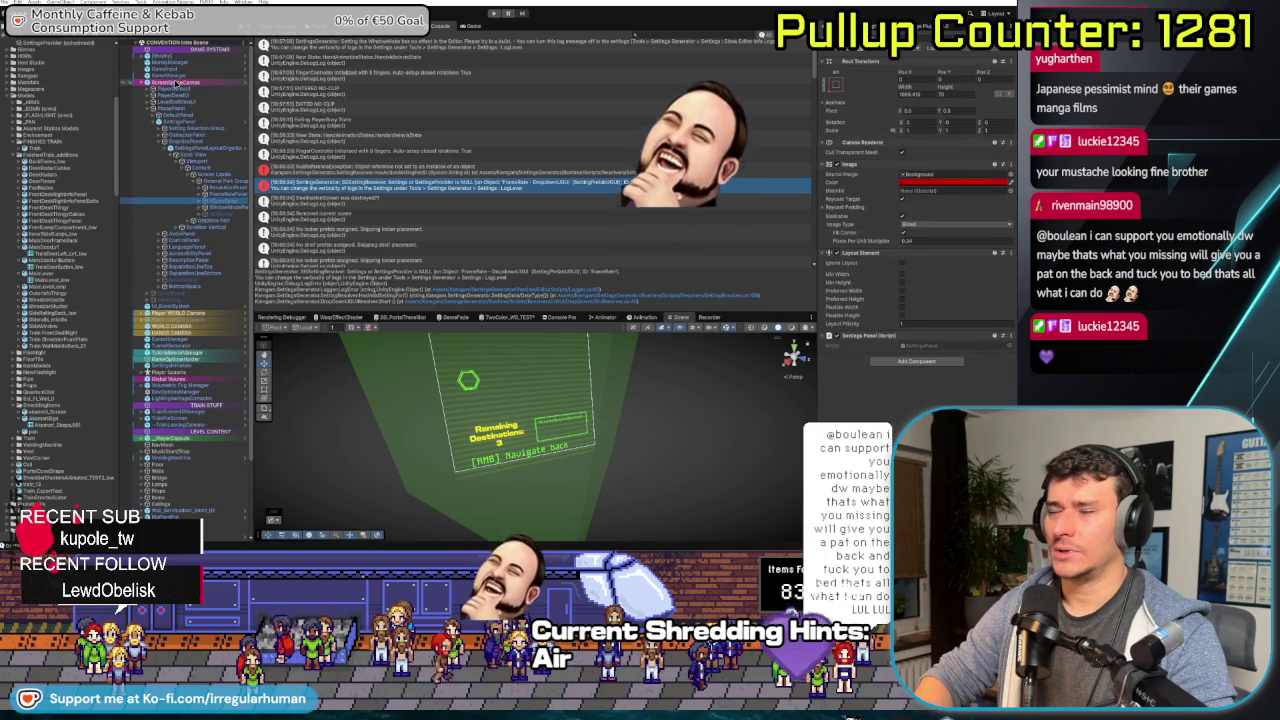
pyautogui.press('Down')
pyautogui.press('Down')
pyautogui.press('Right')
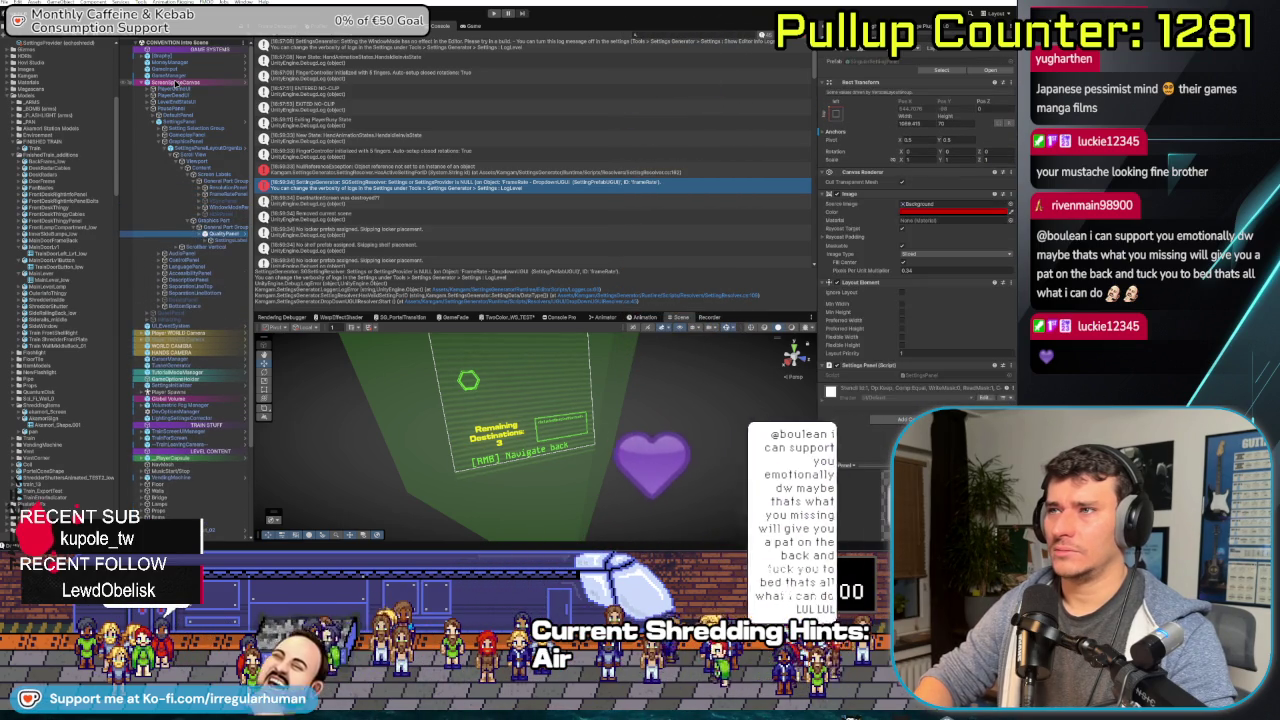
pyautogui.press('Up')
pyautogui.press('Up')
pyautogui.press('Up')
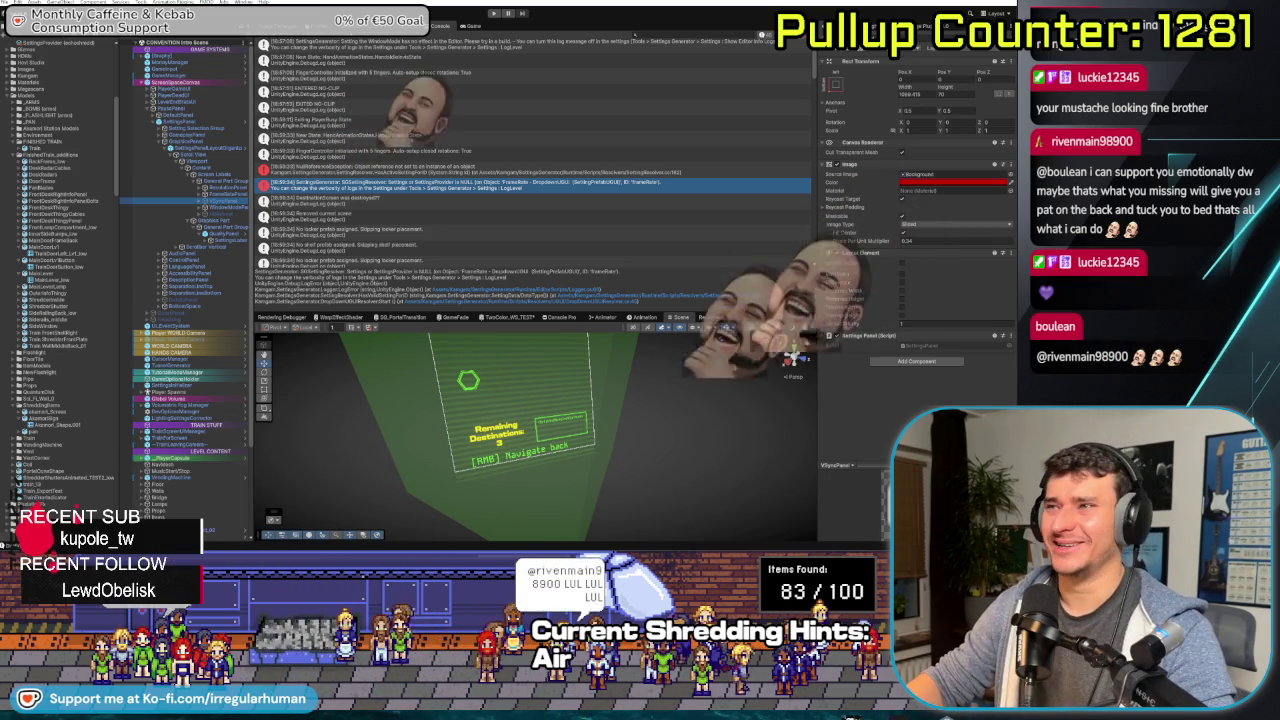
# - Widen the Hierarchy panel so the deeply nested settings object names fit
pyautogui.moveTo(254, 230); pyautogui.dragTo(298, 230)
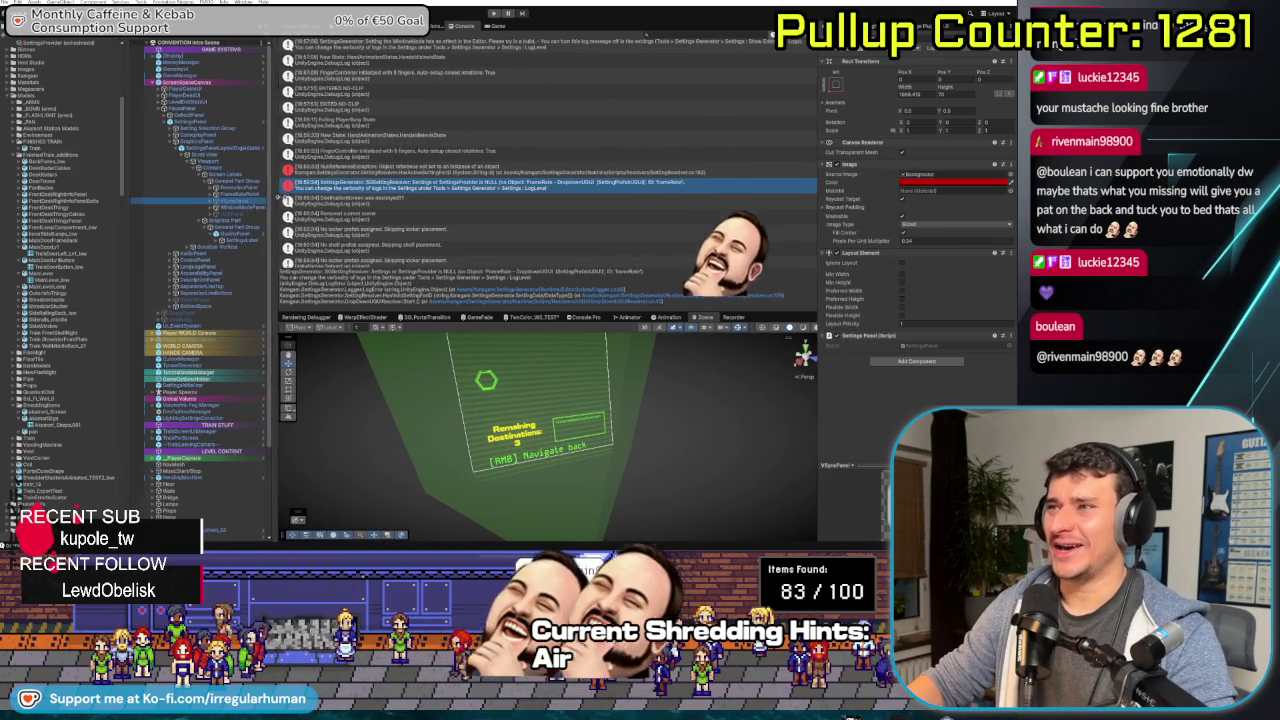
pyautogui.hscroll(2, 224, 218)
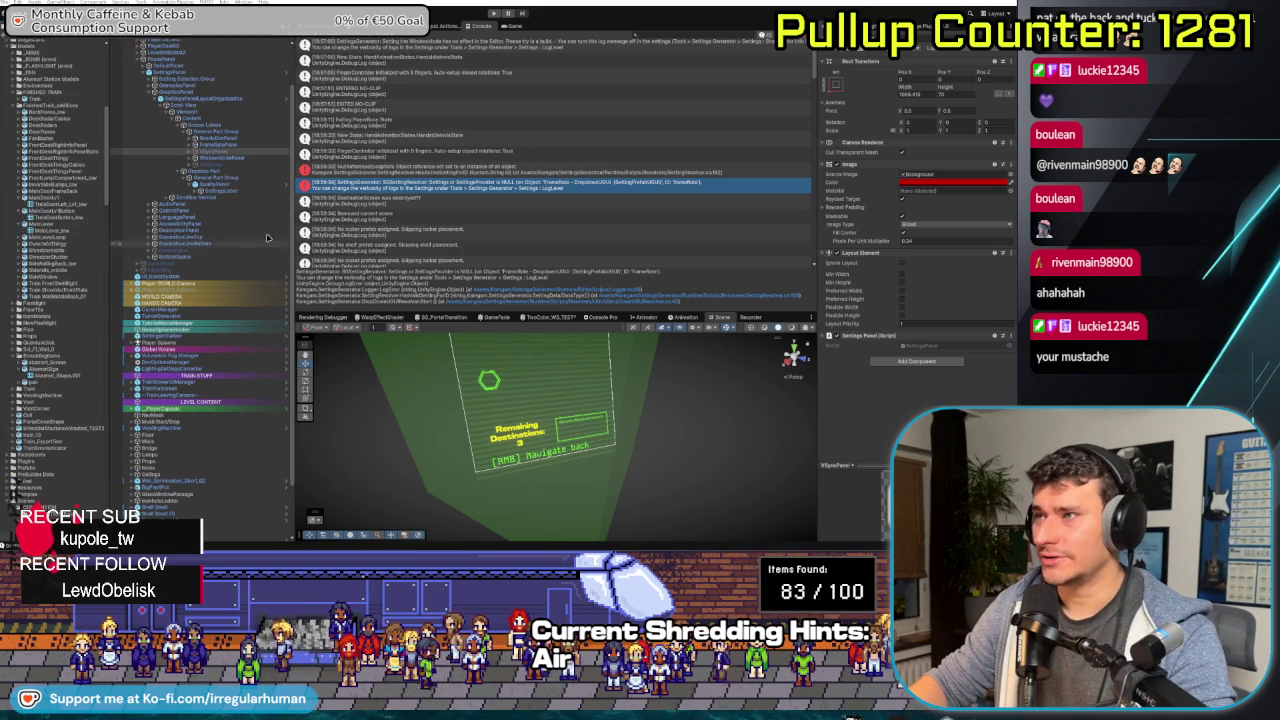
# - Select the FrameRate dropdown and review its DropDownUIResolver's Settings Provider field in the Inspector
pyautogui.click(237, 148)
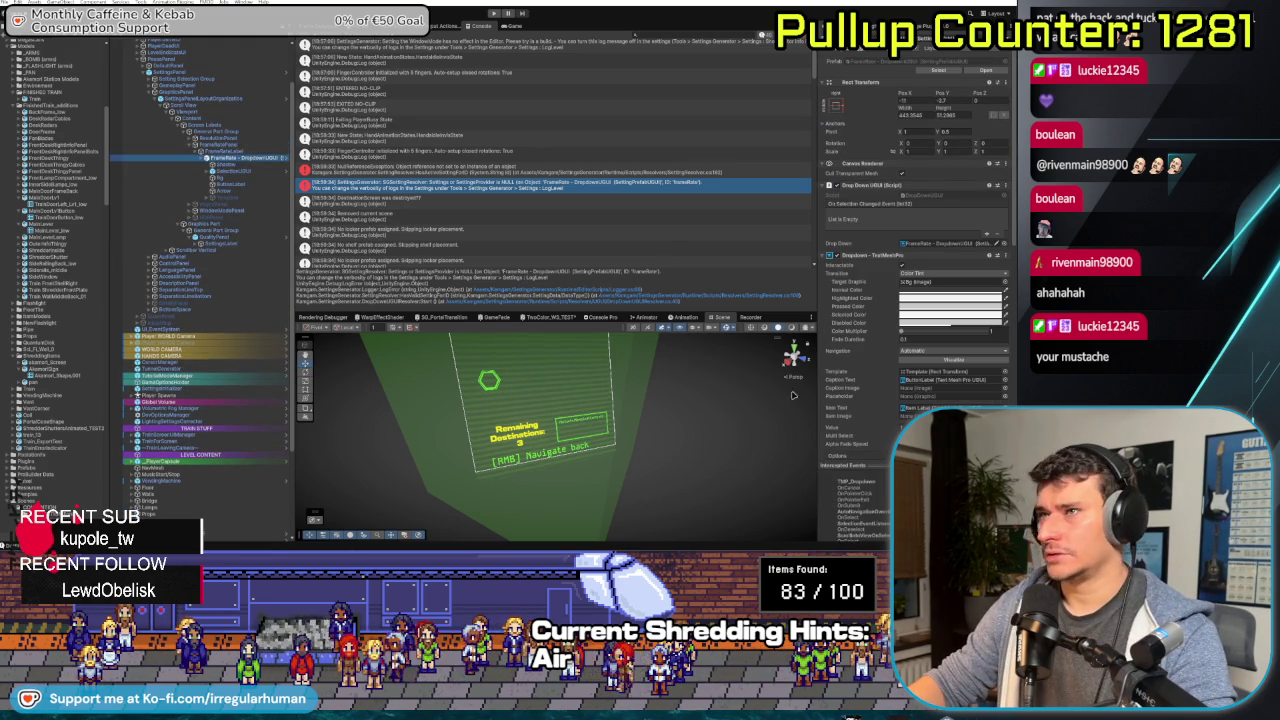
pyautogui.scroll(-5, 900, 340)
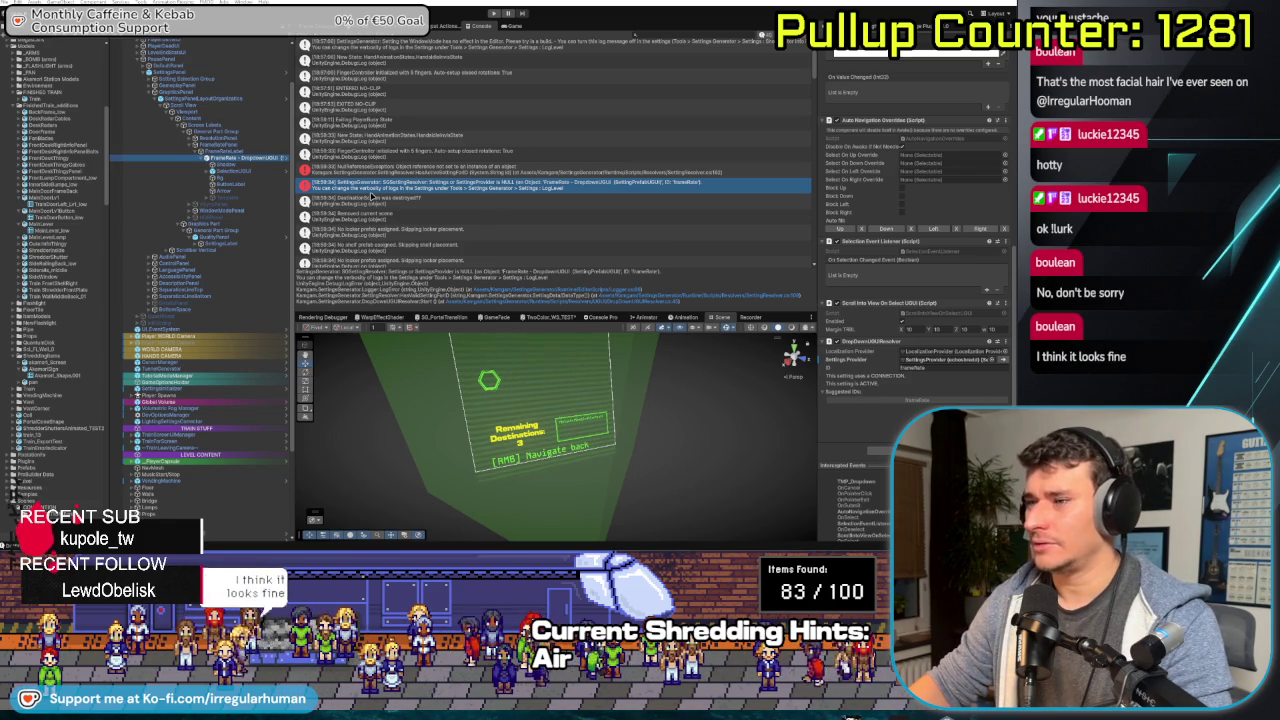
pyautogui.scroll(2, 397, 218)
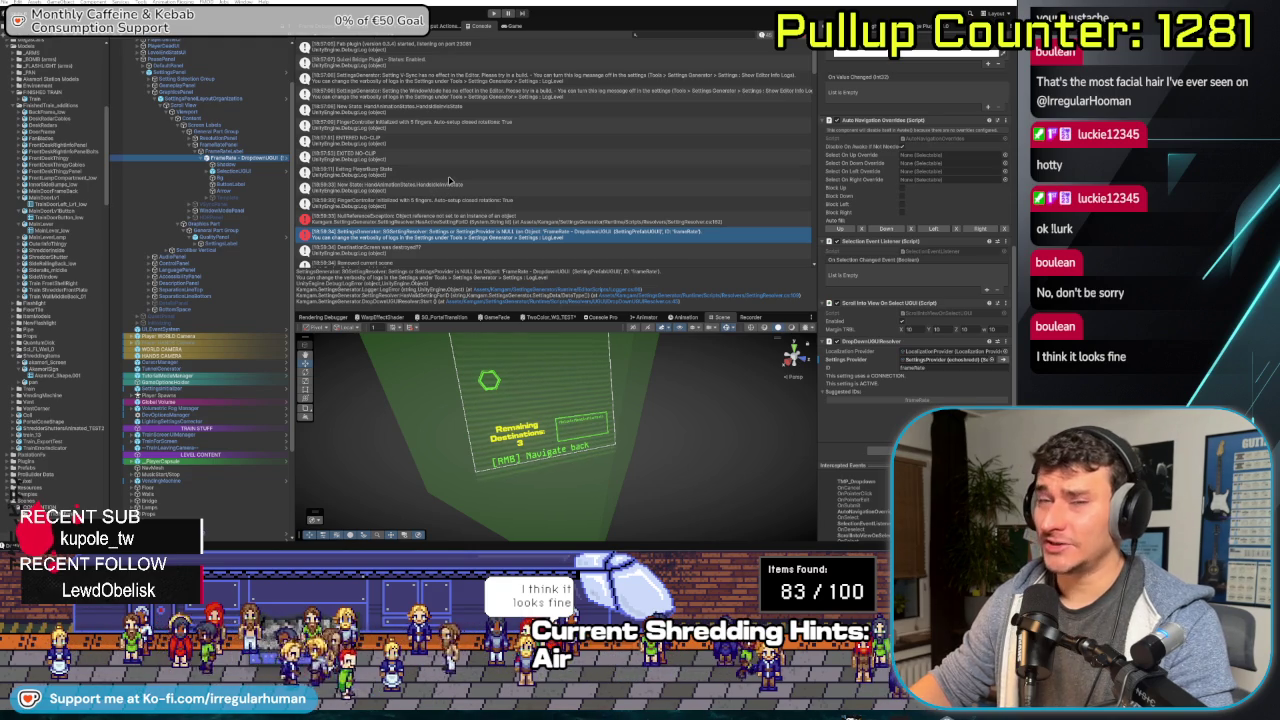
# - Widen the Project panel to give the project files more room
pyautogui.scroll(-3, 449, 180)
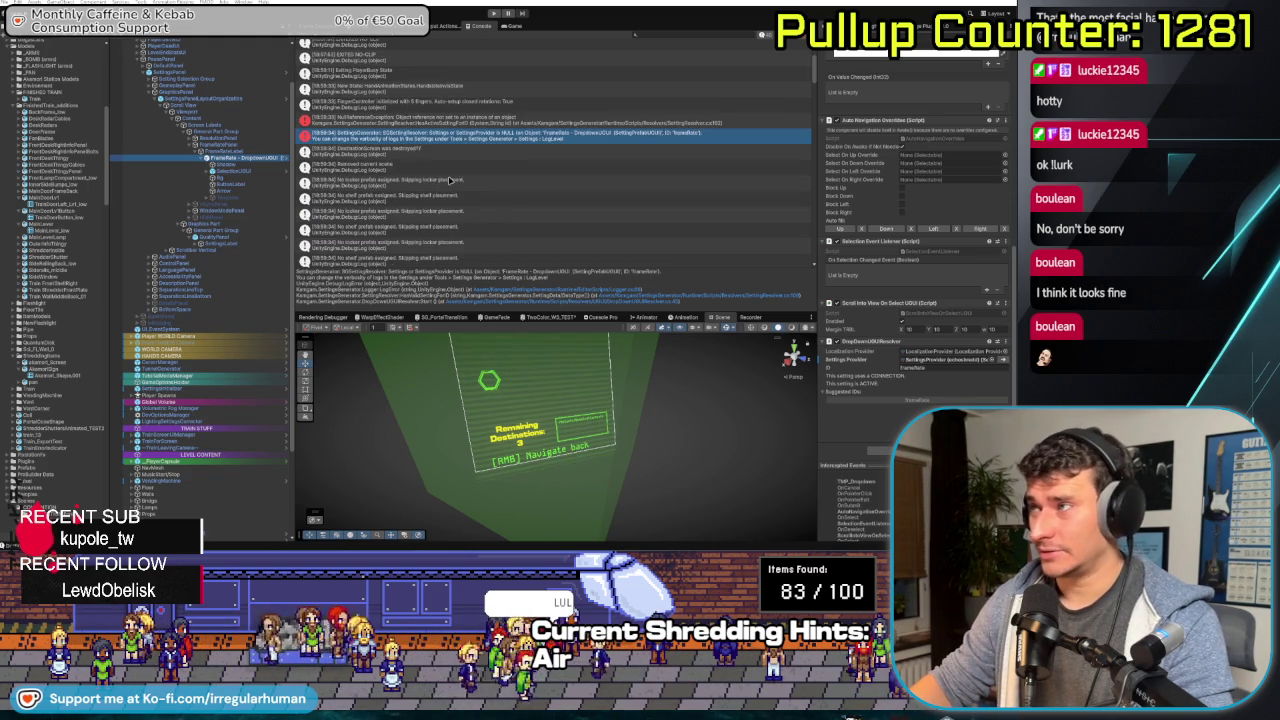
pyautogui.scroll(3, 449, 180)
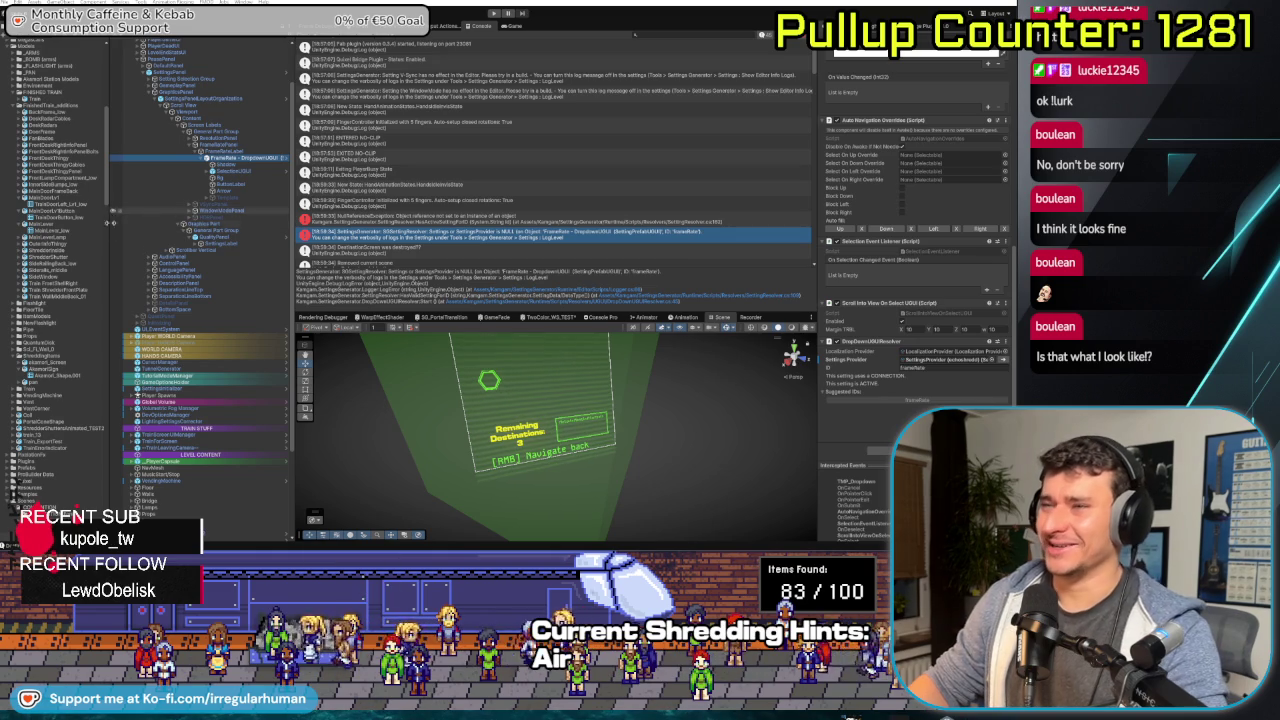
pyautogui.moveTo(110, 242)
pyautogui.mouseDown()
pyautogui.moveTo(162, 240)
pyautogui.moveTo(149, 235)
pyautogui.mouseUp()
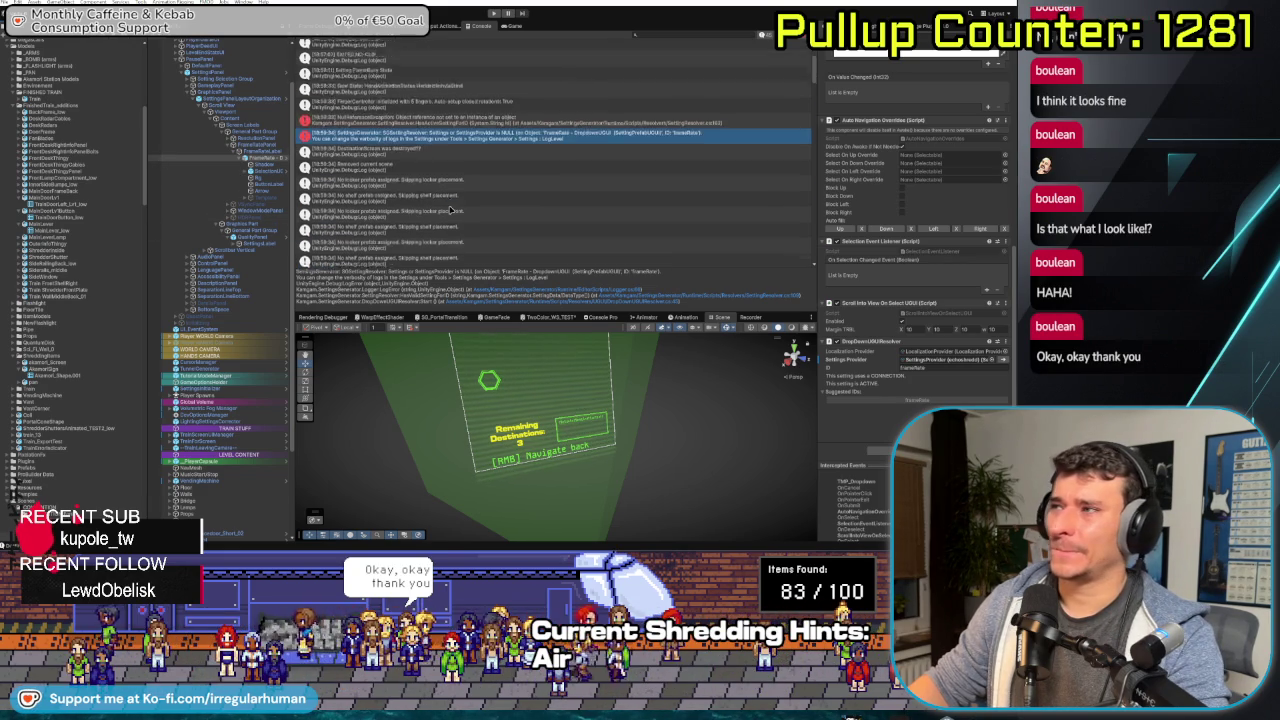
# - Open the NullReferenceException's throwing onClick line in the IDE, then review its stack trace in Unity
pyautogui.scroll(5, 452, 210)
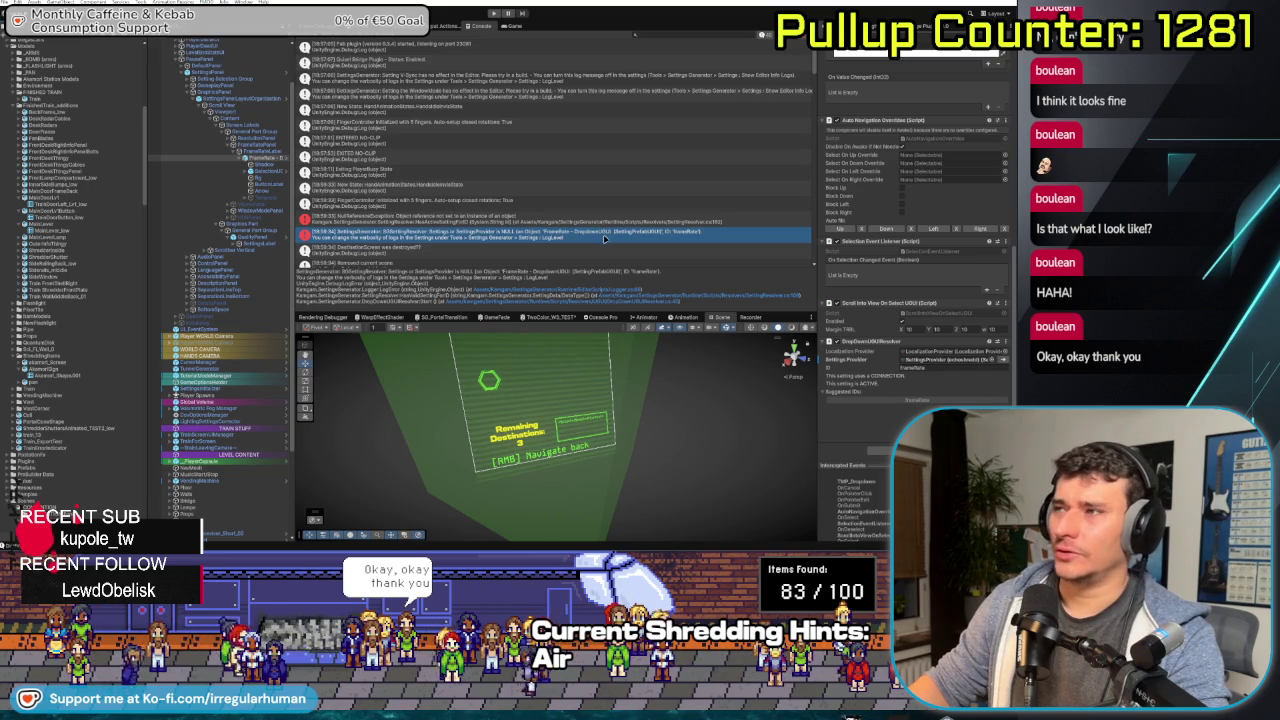
pyautogui.scroll(-2, 548, 190)
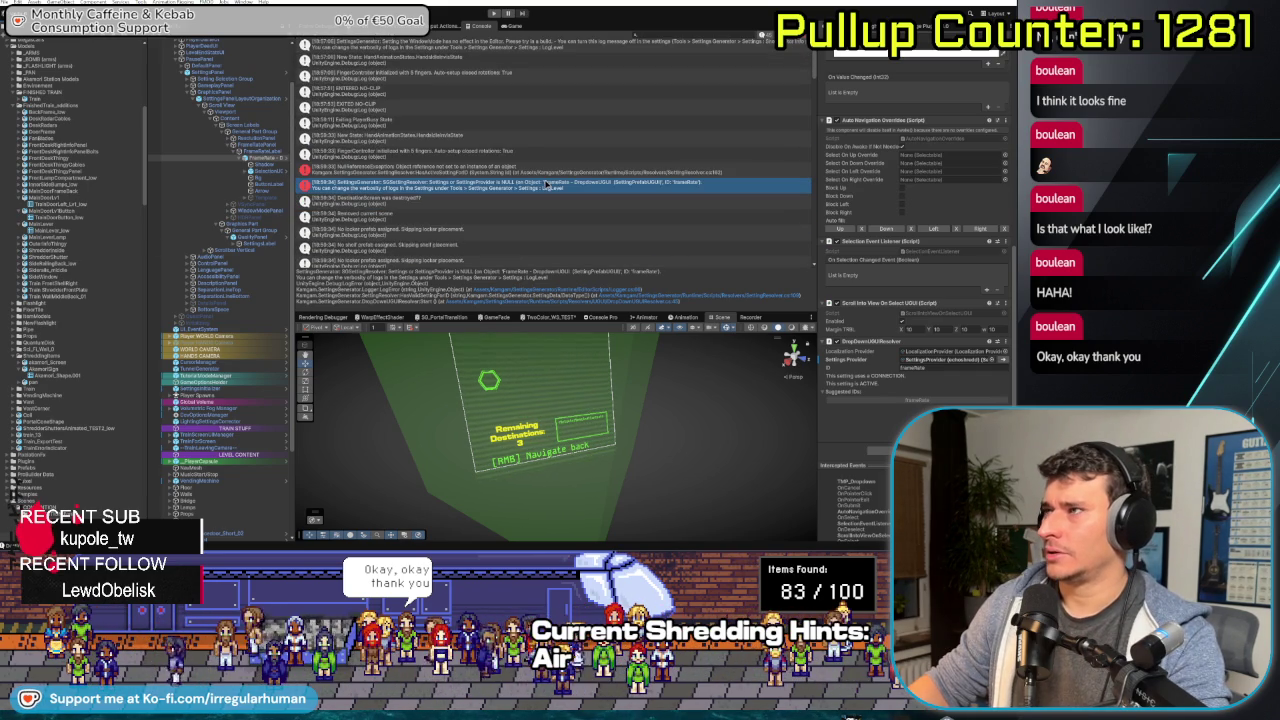
pyautogui.click(339, 175)
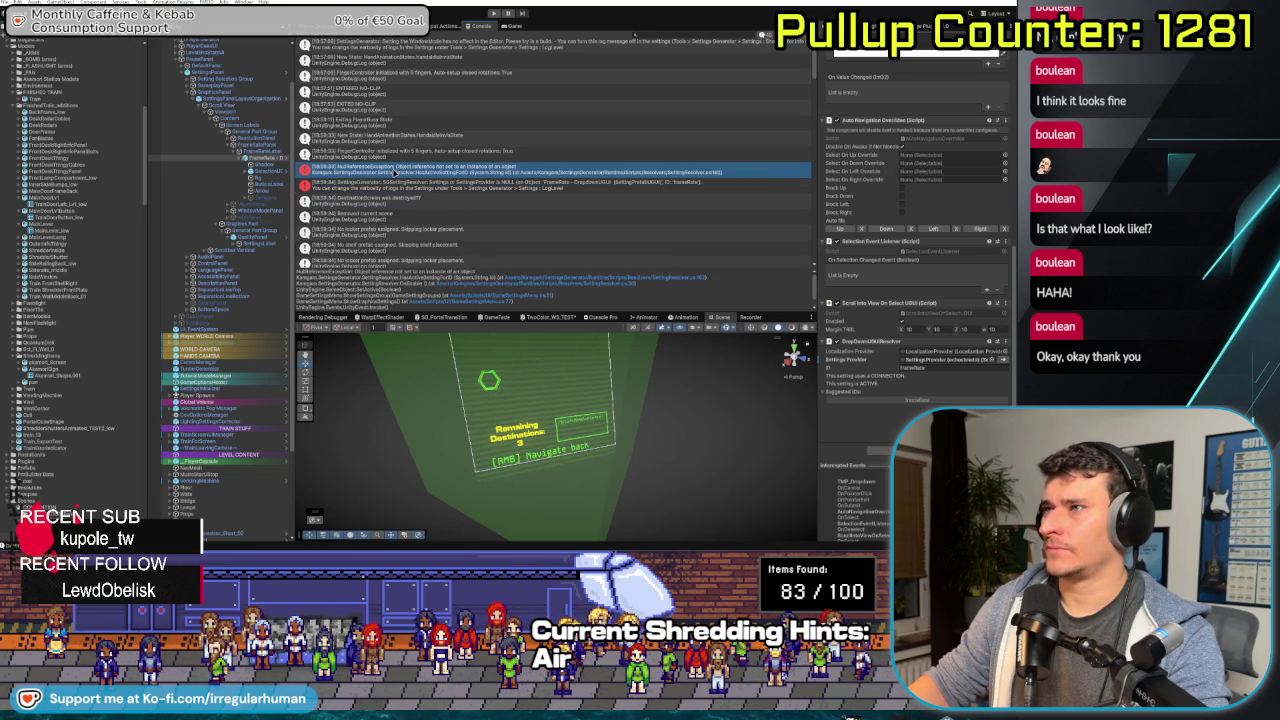
pyautogui.doubleClick(395, 175)
pyautogui.press('super+Tab')
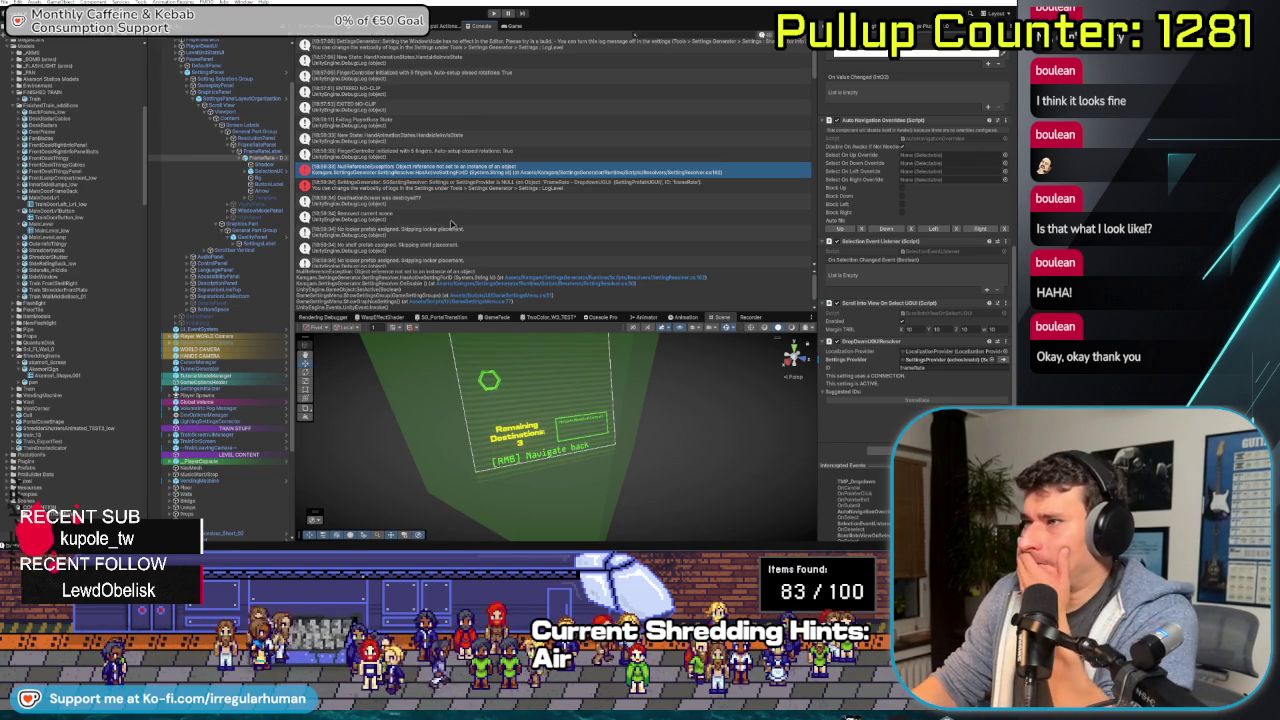
pyautogui.scroll(-1, 550, 290)
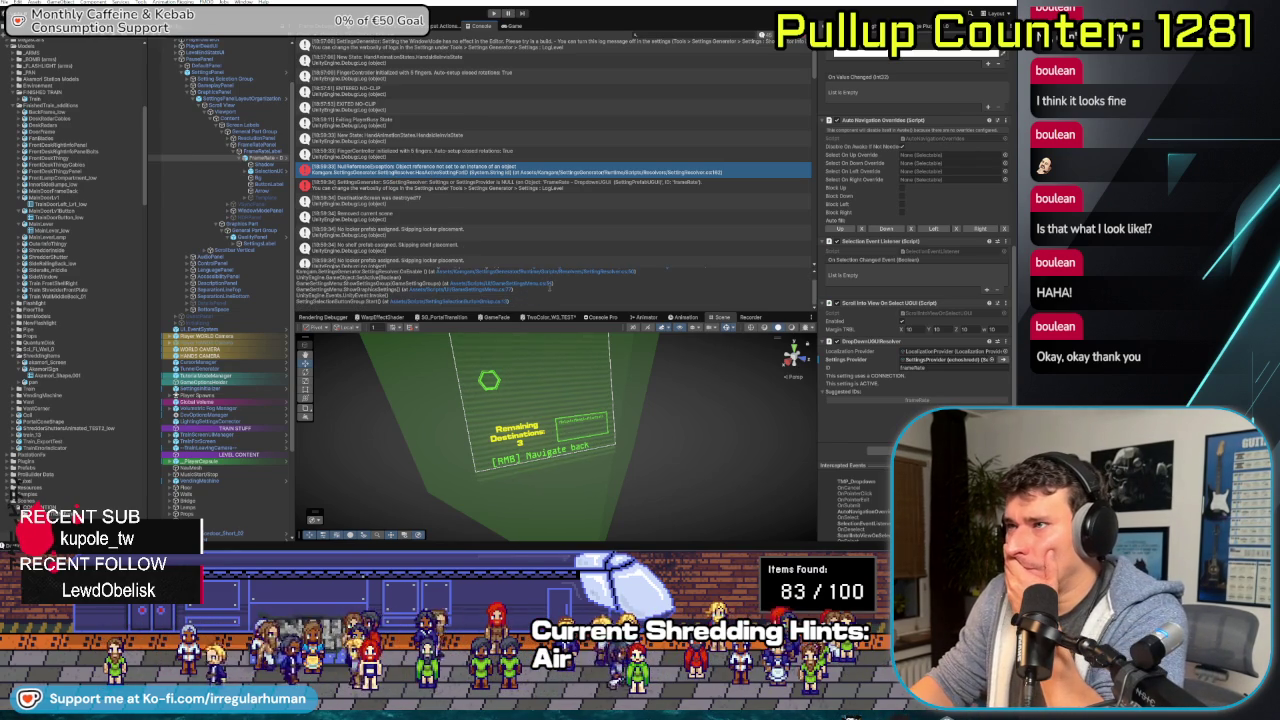